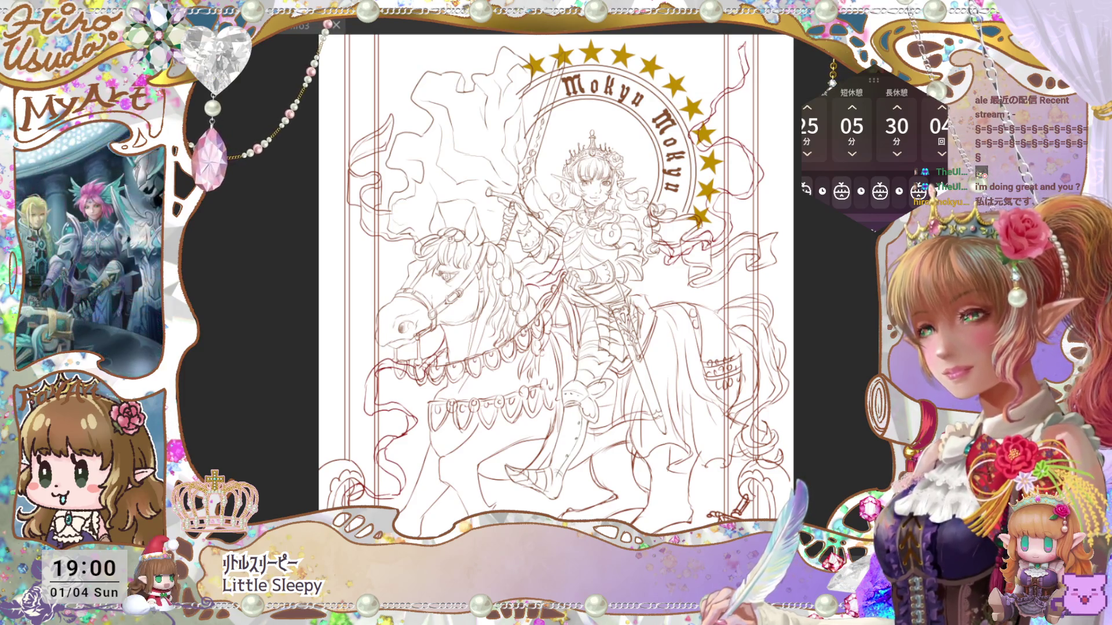
Zoom in on the horse and rider, undoing and restoring the medallion chain strokes.
{"action": "key", "text": "ctrl+minus"}
{"action": "key", "text": "ctrl+plus"}
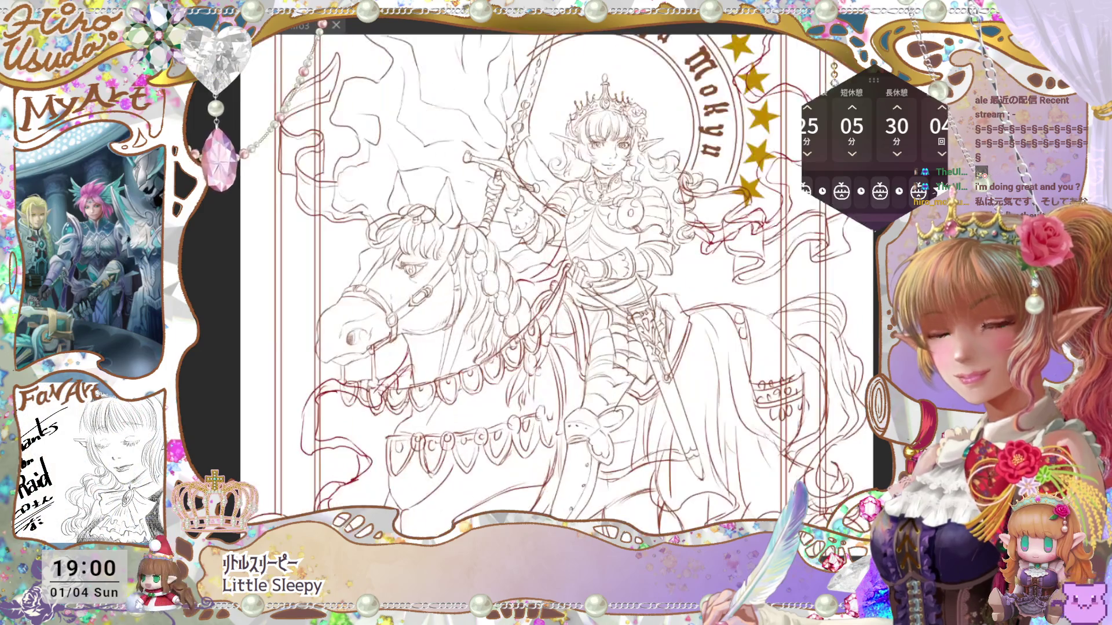
{"action": "key", "text": "ctrl+minus"}
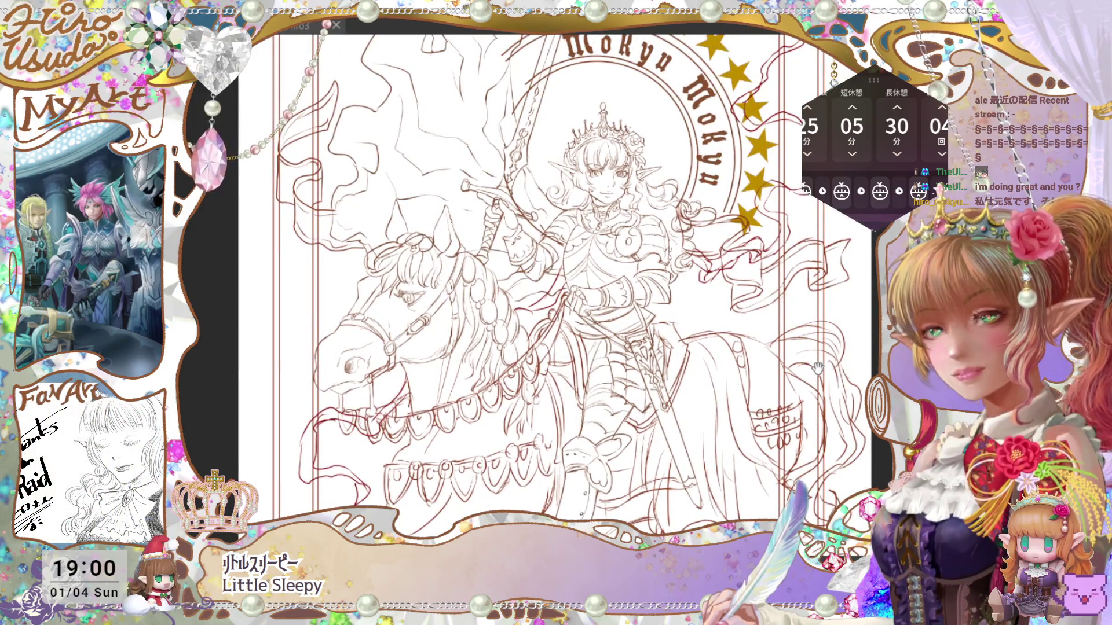
{"action": "key", "text": "ctrl+plus"}
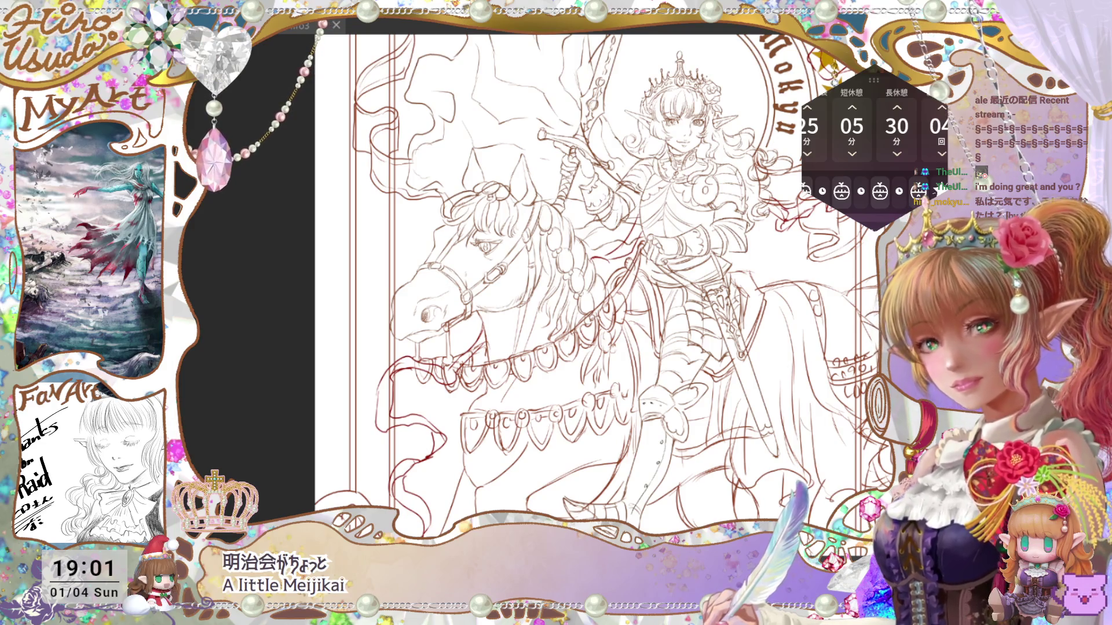
{"action": "scroll", "coordinate": [848, 348], "scroll_direction": "down", "scroll_amount": 3}
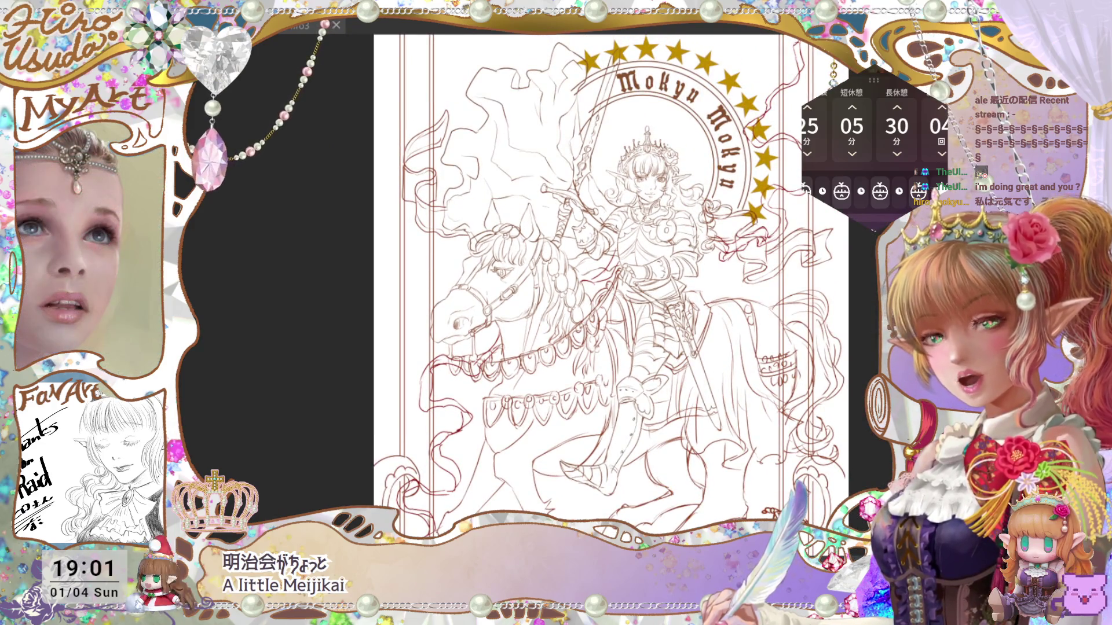
{"action": "key", "text": "ctrl+z"}
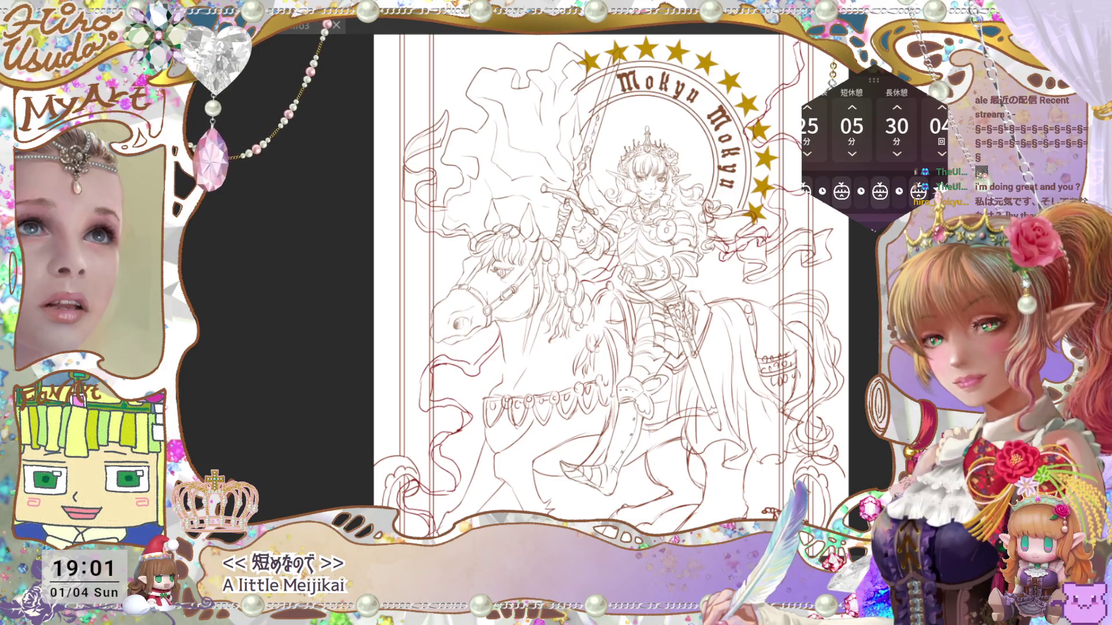
{"action": "key", "text": "ctrl+y"}
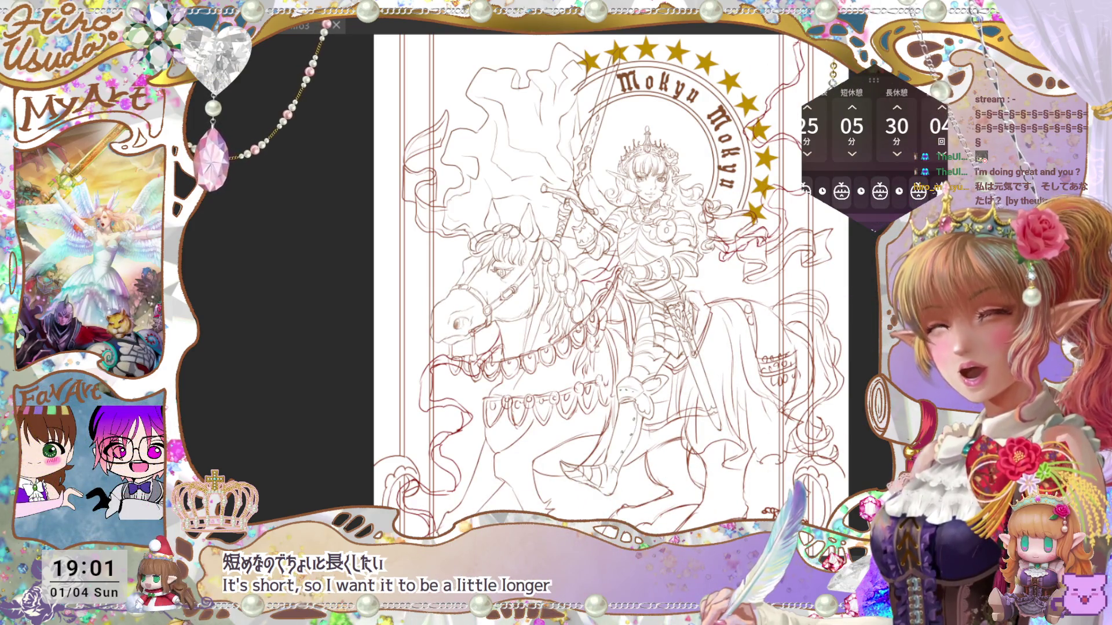
Draw a closed lasso selection around the horse's head.
{"action": "mouse_move", "coordinate": [645, 443]}
{"action": "left_mouse_down"}
{"action": "mouse_move", "coordinate": [637, 456]}
{"action": "mouse_move", "coordinate": [644, 447]}
{"action": "left_mouse_up"}
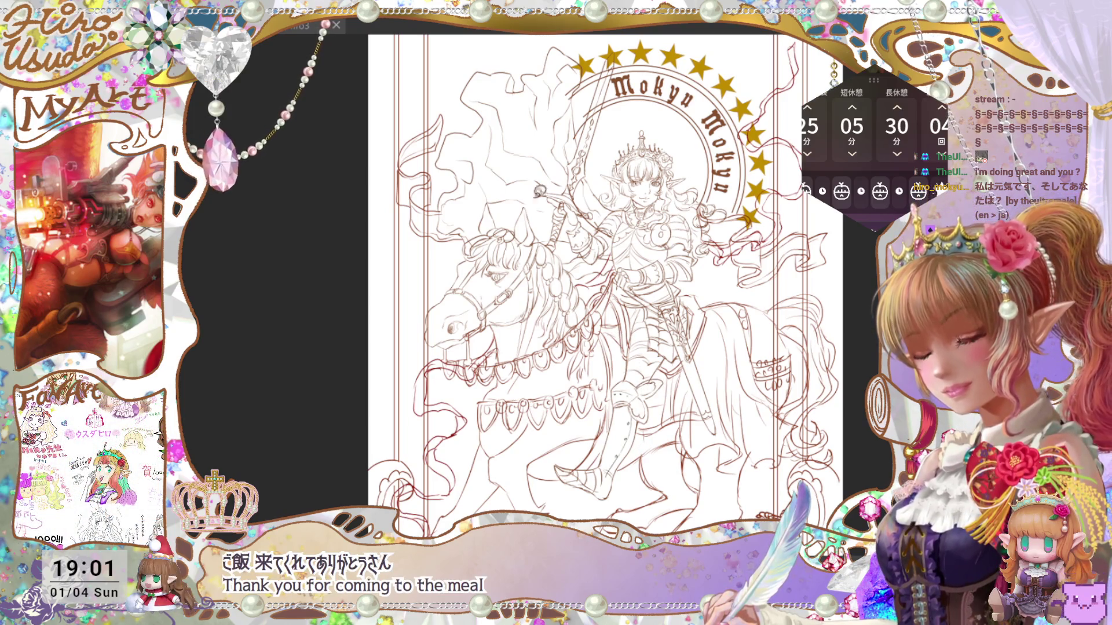
{"action": "scroll", "coordinate": [595, 272], "scroll_direction": "up", "scroll_amount": 1}
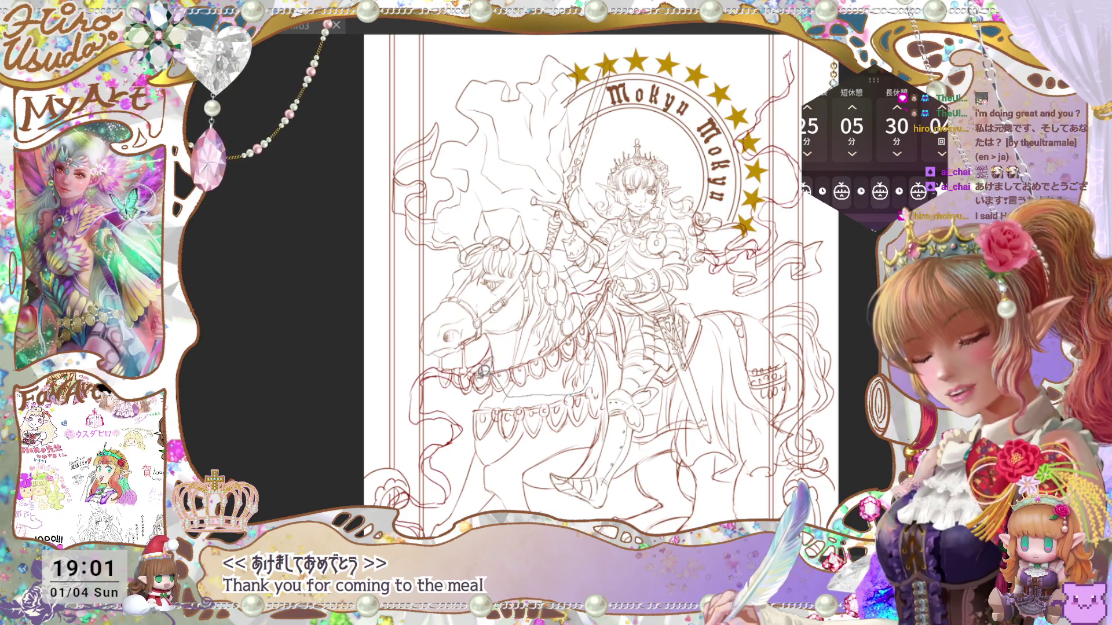
{"action": "mouse_move", "coordinate": [484, 370]}
{"action": "left_mouse_down"}
{"action": "mouse_move", "coordinate": [420, 347]}
{"action": "mouse_move", "coordinate": [434, 243]}
{"action": "mouse_move", "coordinate": [539, 183]}
{"action": "left_mouse_up"}
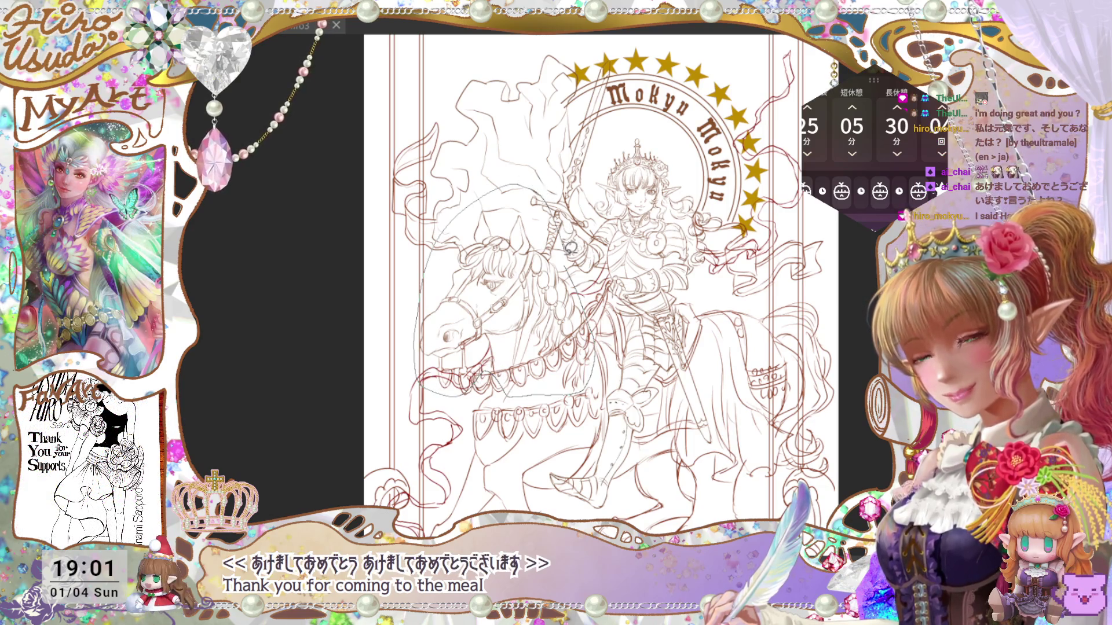
{"action": "left_click_drag", "start_coordinate": [571, 247], "coordinate": [572, 254]}
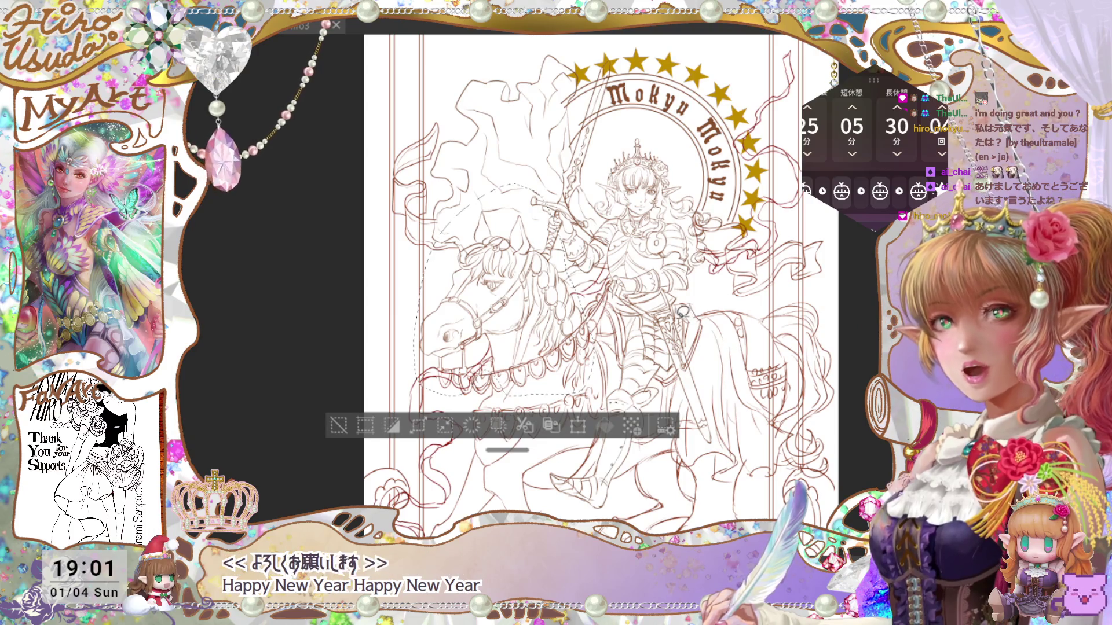
Move the selected horse's head up slightly and commit the move.
{"action": "left_click", "coordinate": [578, 425]}
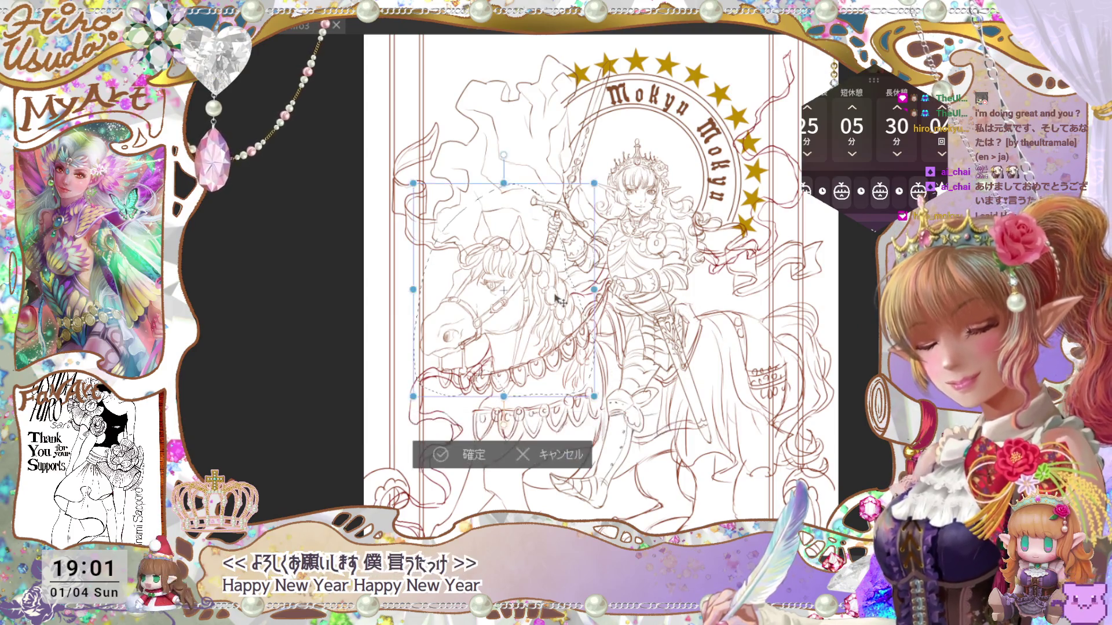
{"action": "left_click_drag", "start_coordinate": [557, 299], "coordinate": [558, 286]}
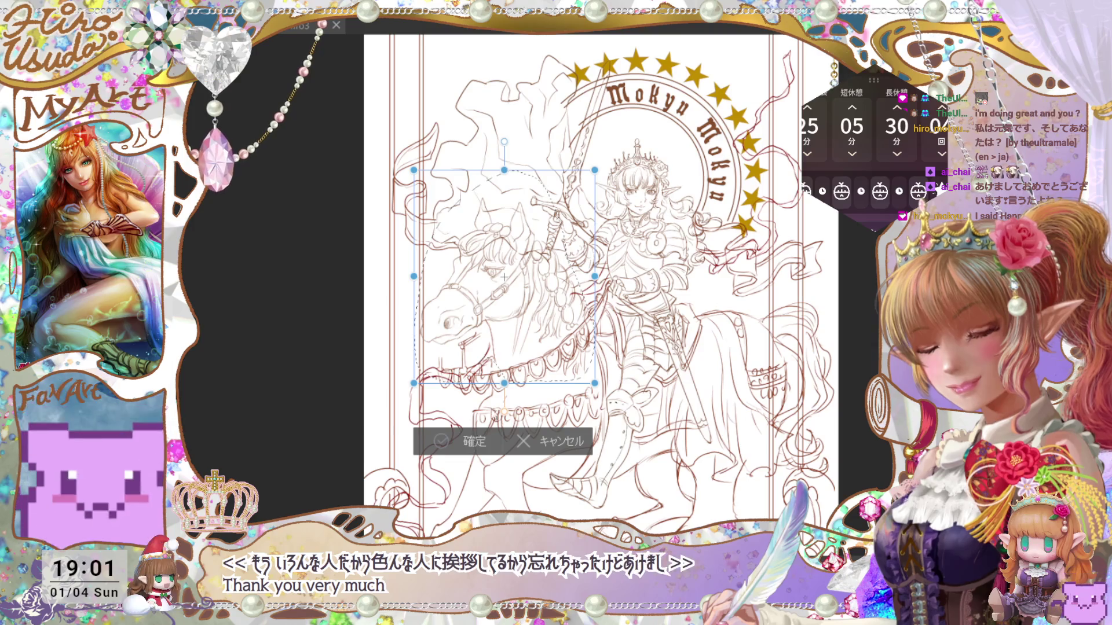
{"action": "key", "text": "Return"}
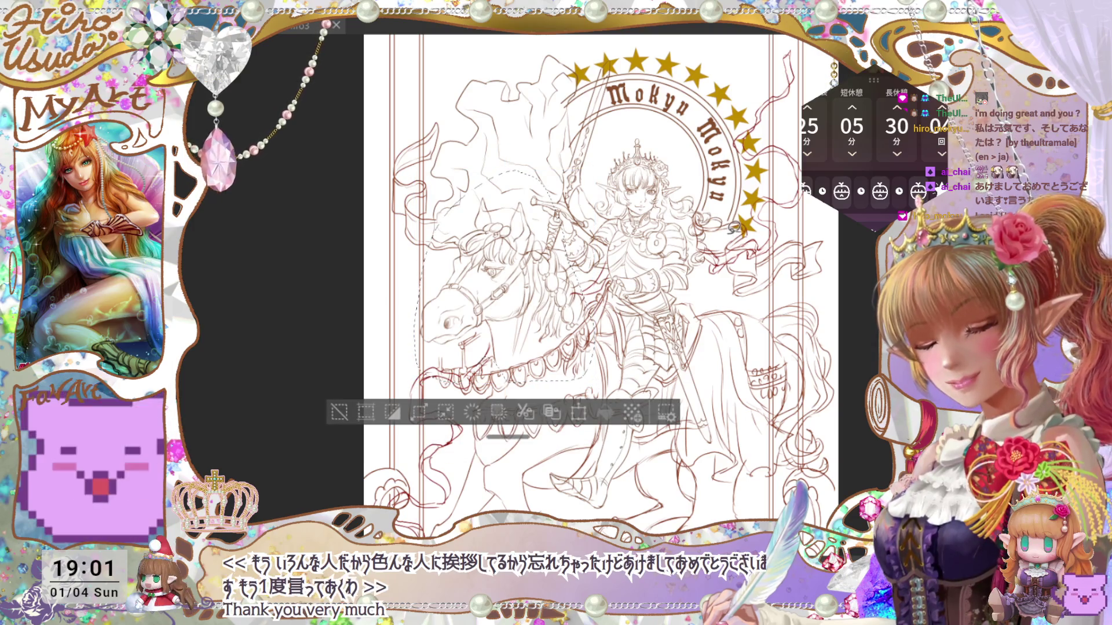
Shrink the horse's head slightly from the corner, confirm, and deselect.
{"action": "key", "text": "ctrl+t"}
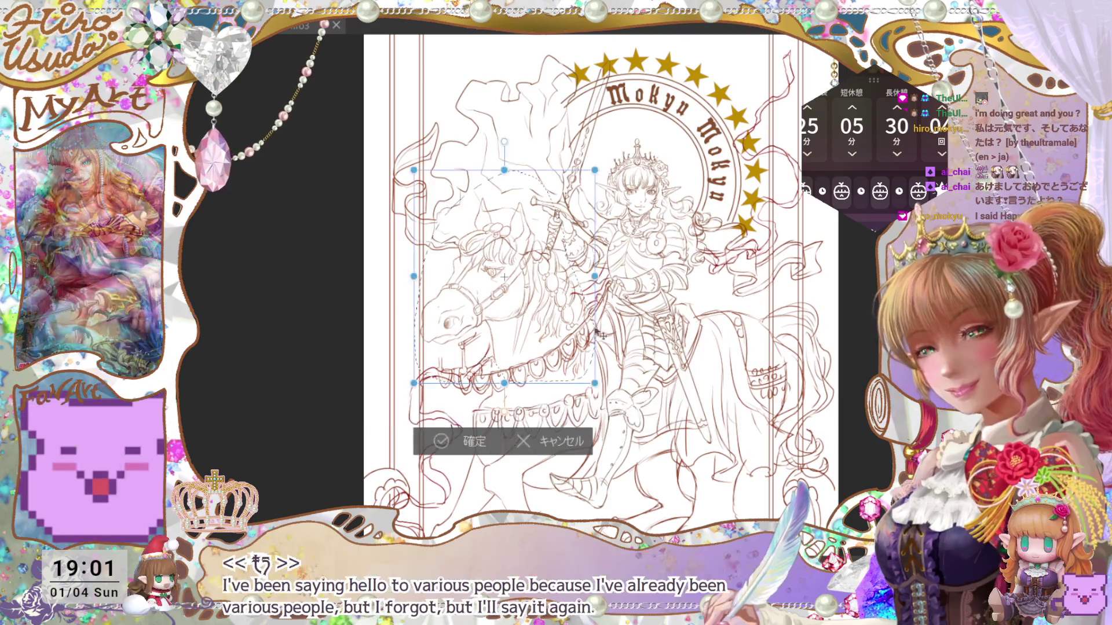
{"action": "left_click_drag", "start_coordinate": [595, 384], "coordinate": [591, 379]}
{"action": "left_click", "coordinate": [485, 437]}
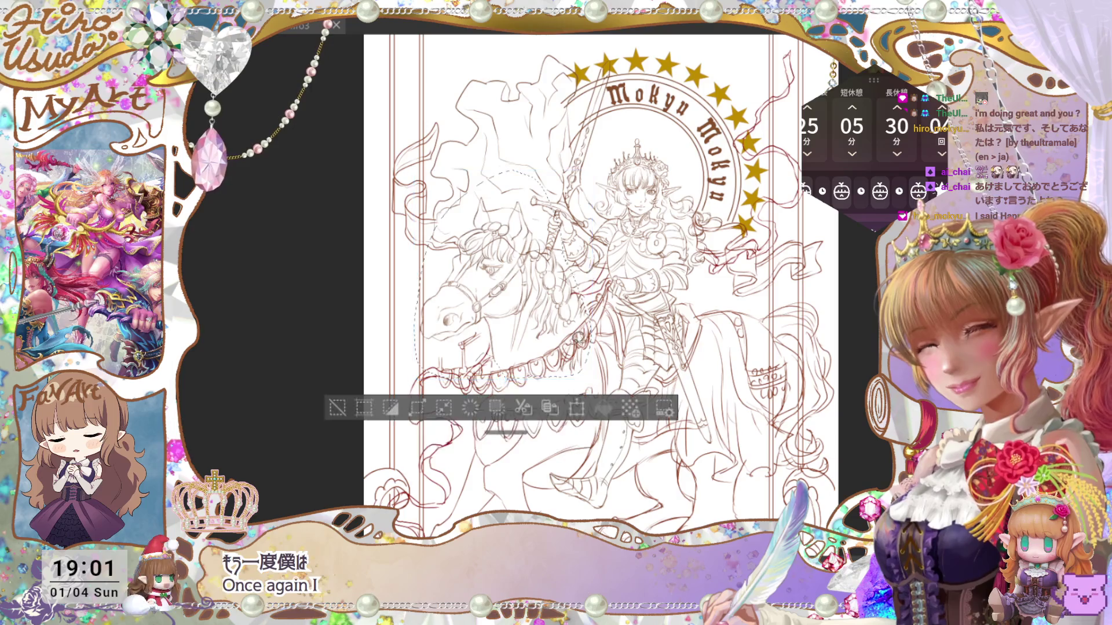
{"action": "key", "text": "ctrl+d"}
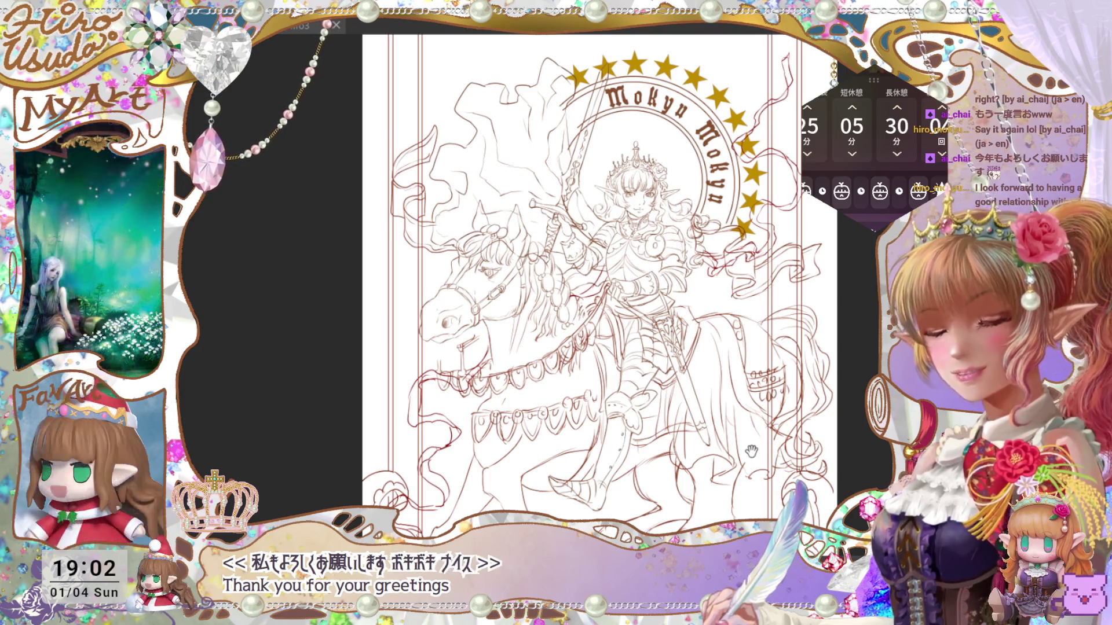
Move the horse's head up about 20 px, tilt it, nudge it up-left, and confirm.
{"action": "left_click_drag", "start_coordinate": [762, 433], "coordinate": [764, 427]}
{"action": "scroll", "coordinate": [602, 283], "scroll_direction": "down", "scroll_amount": 2}
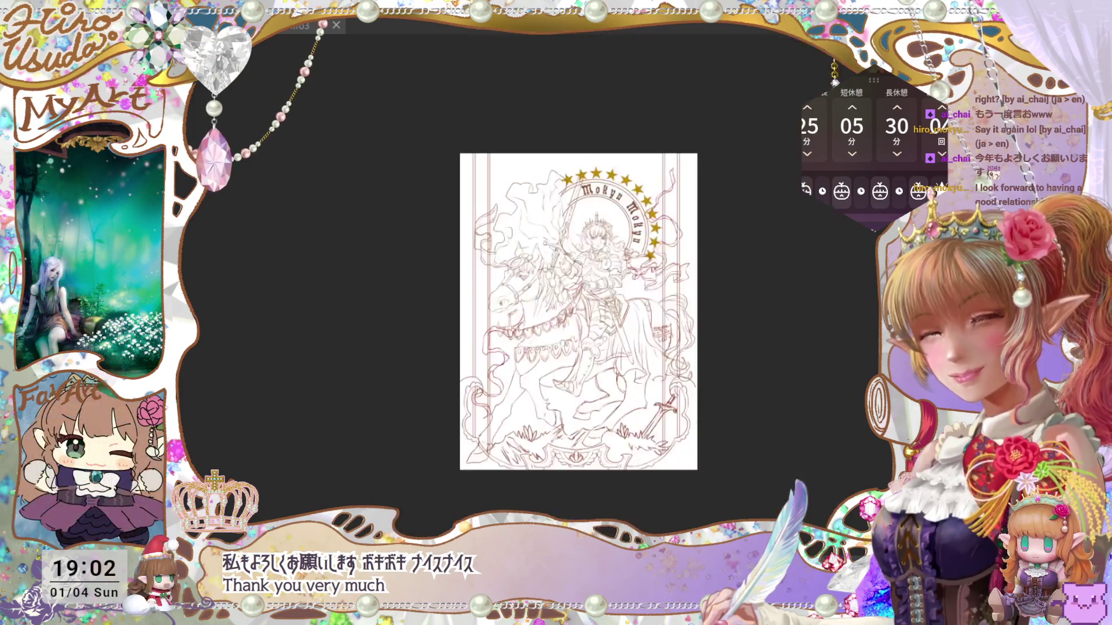
{"action": "scroll", "coordinate": [602, 284], "scroll_direction": "up", "scroll_amount": 4}
{"action": "left_click_drag", "start_coordinate": [799, 374], "coordinate": [784, 372]}
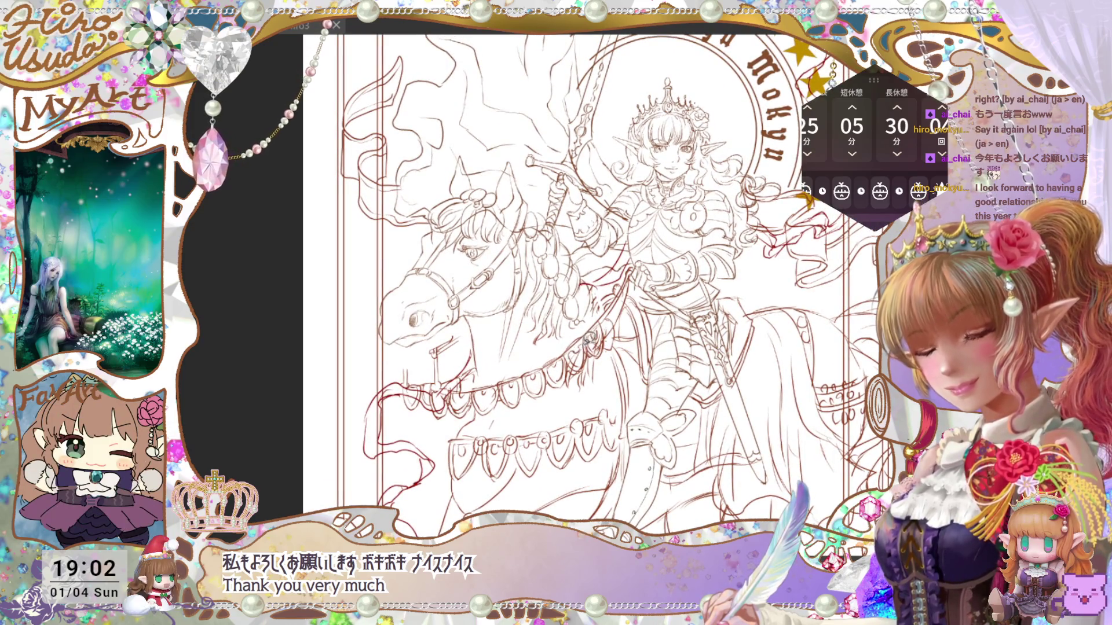
{"action": "key", "text": "ctrl+t"}
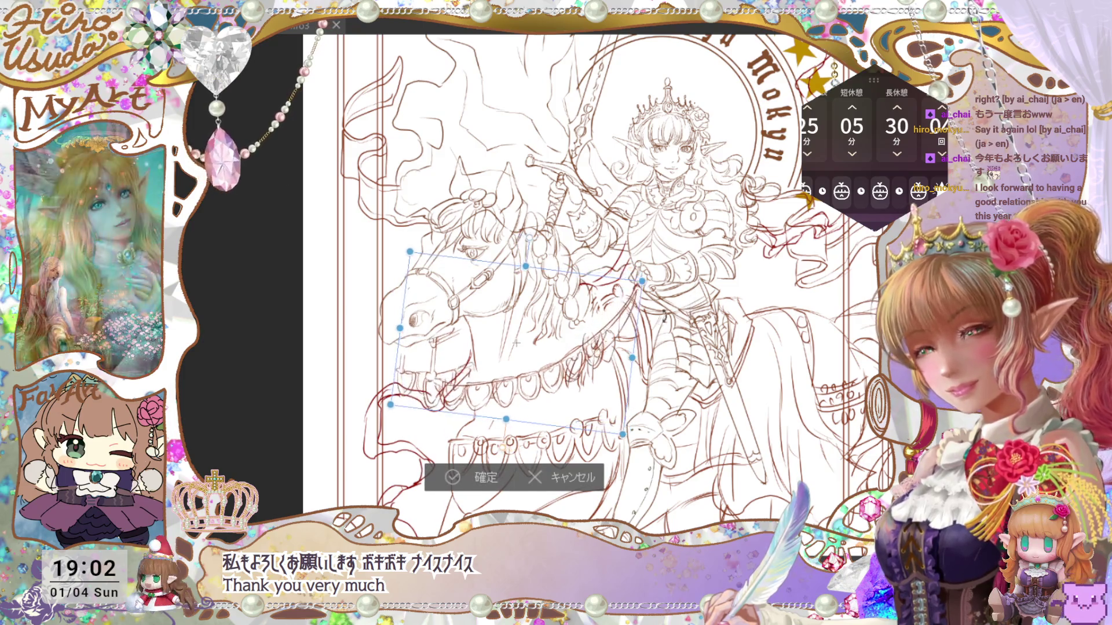
{"action": "left_click_drag", "start_coordinate": [624, 342], "coordinate": [619, 326]}
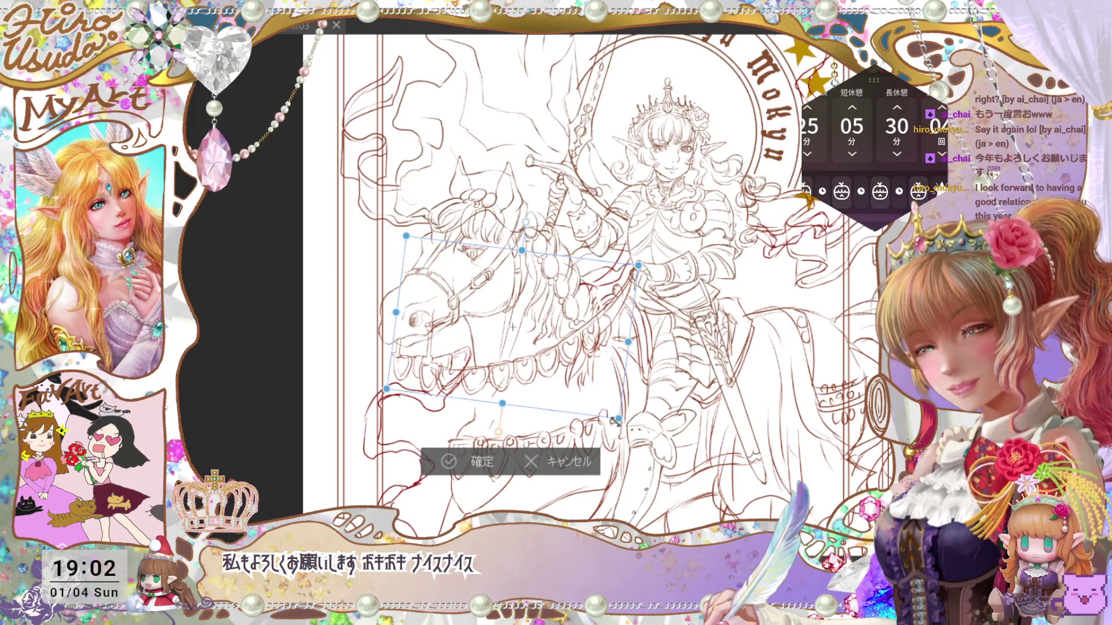
{"action": "mouse_move", "coordinate": [614, 420]}
{"action": "left_mouse_down"}
{"action": "mouse_move", "coordinate": [615, 400]}
{"action": "mouse_move", "coordinate": [652, 360]}
{"action": "mouse_move", "coordinate": [612, 363]}
{"action": "left_mouse_up"}
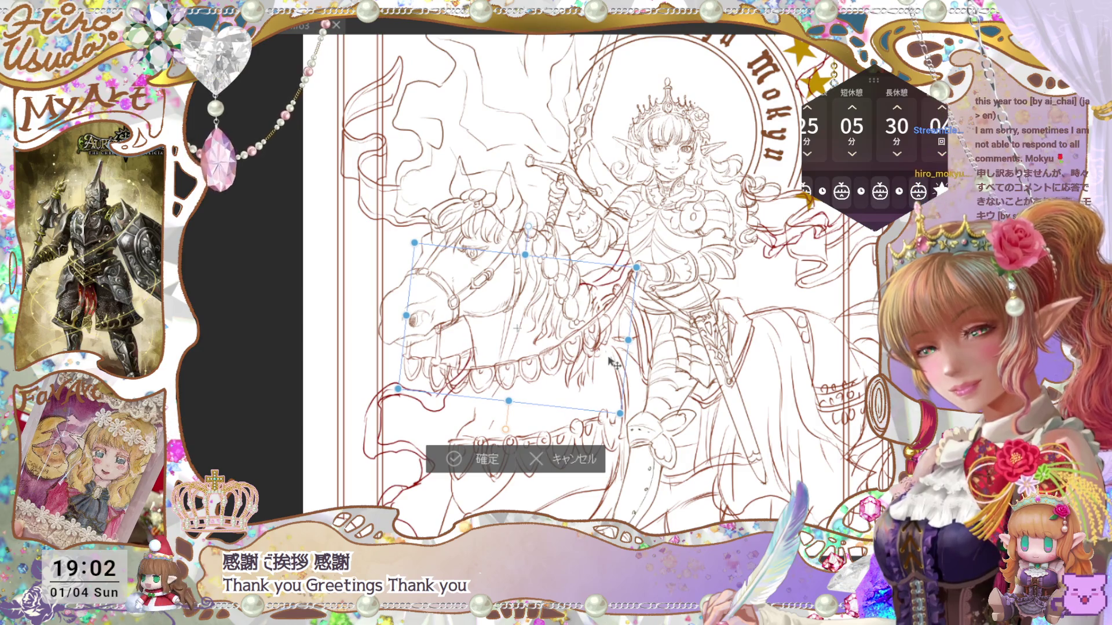
{"action": "left_click_drag", "start_coordinate": [615, 405], "coordinate": [605, 380]}
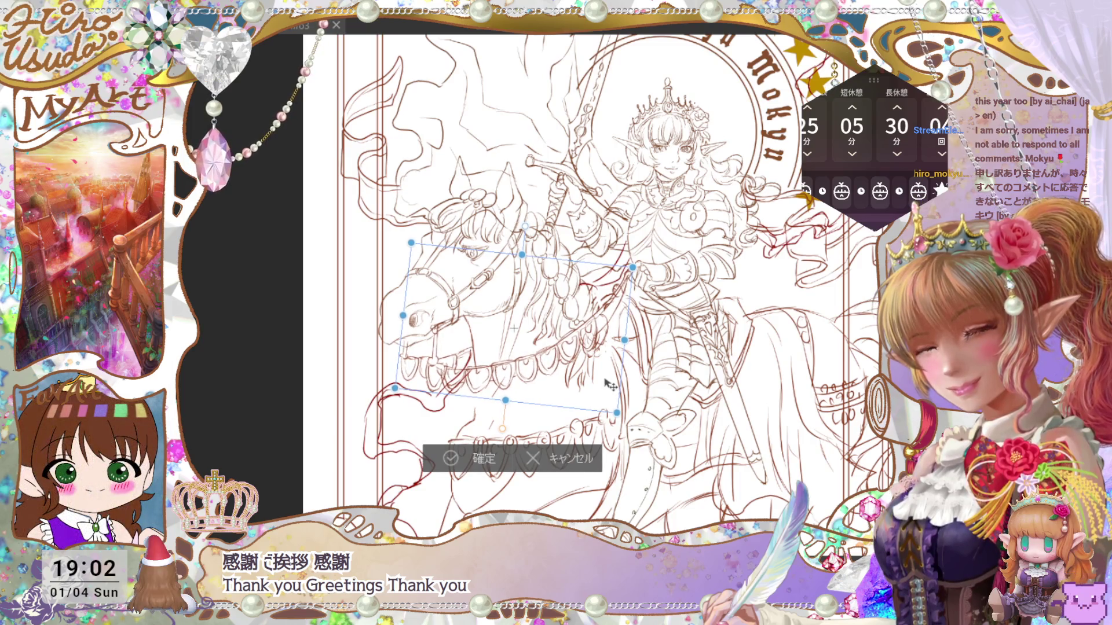
{"action": "left_click", "coordinate": [480, 460]}
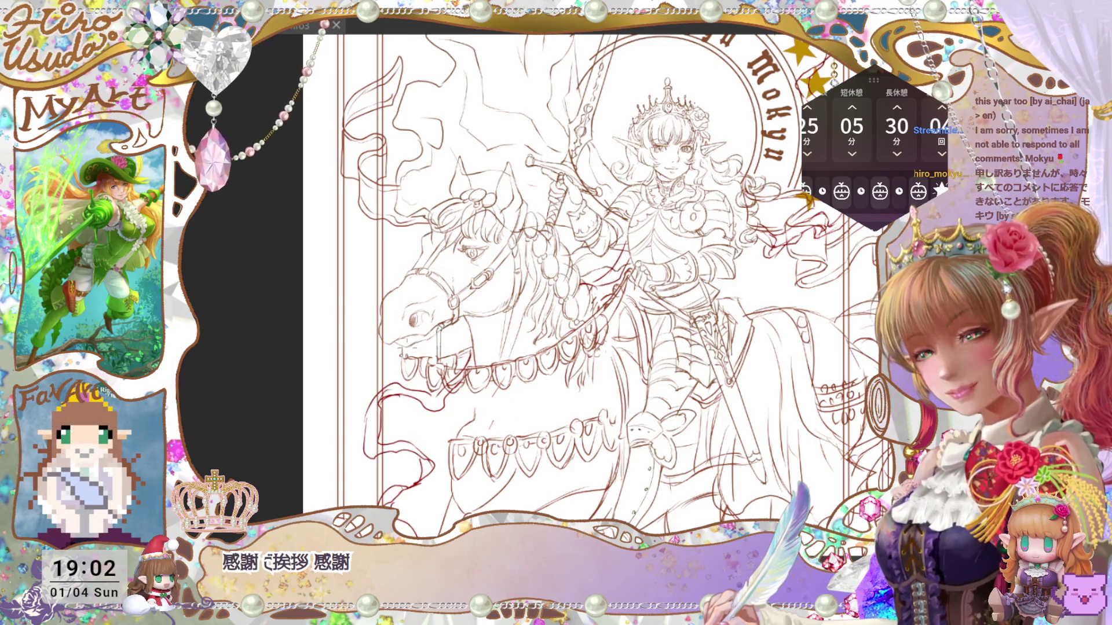
Bring back the ribbon sketch strokes at the upper right and lower left.
{"action": "key", "text": "ctrl+minus"}
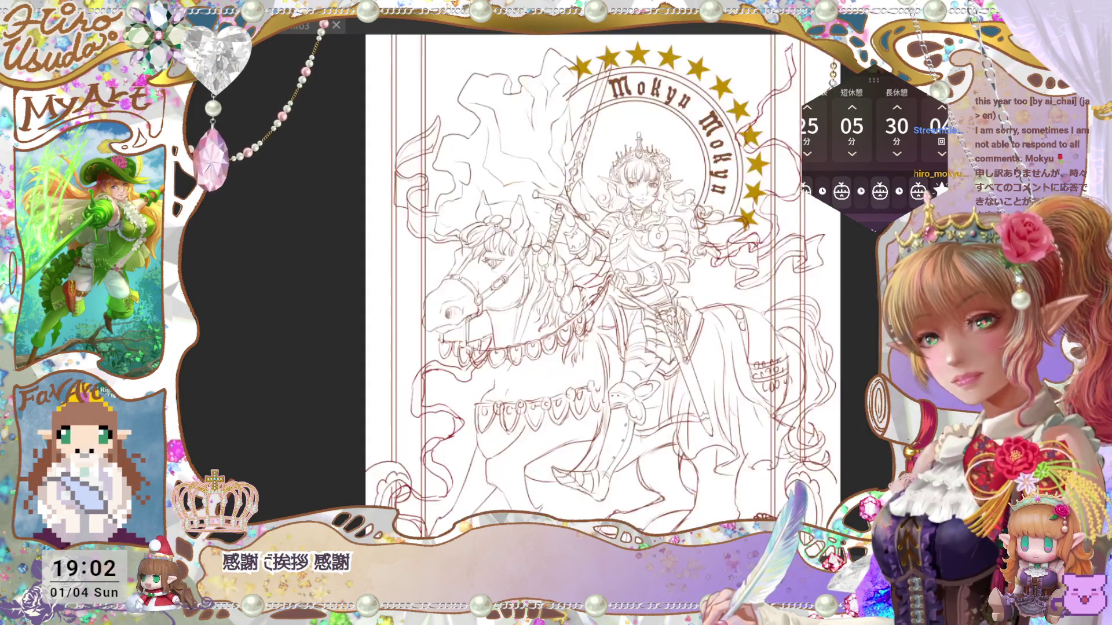
{"action": "left_click_drag", "start_coordinate": [779, 354], "coordinate": [770, 354]}
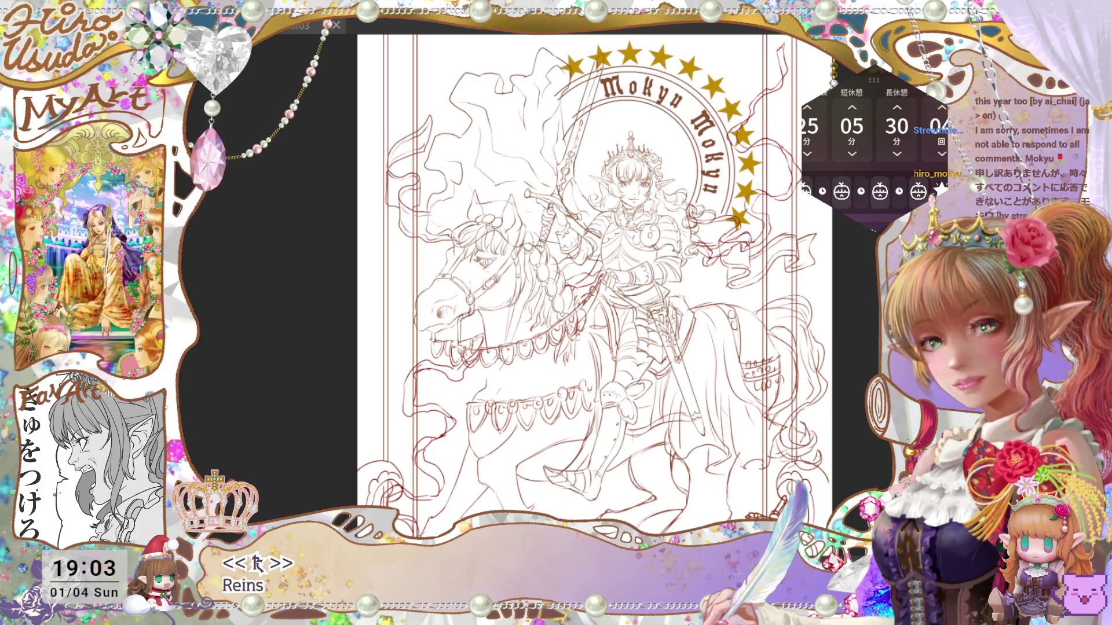
{"action": "key", "text": "ctrl+z"}
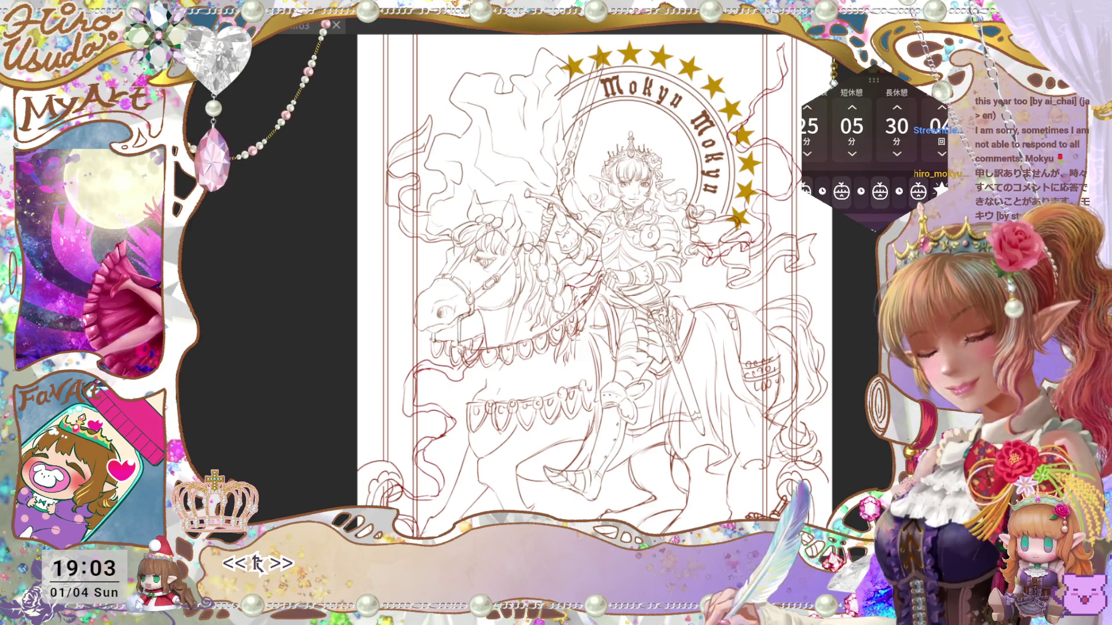
Cancel the accidental whole-layer transform, save, and keep the left border lines after a trial delete.
{"action": "key", "text": "ctrl+t"}
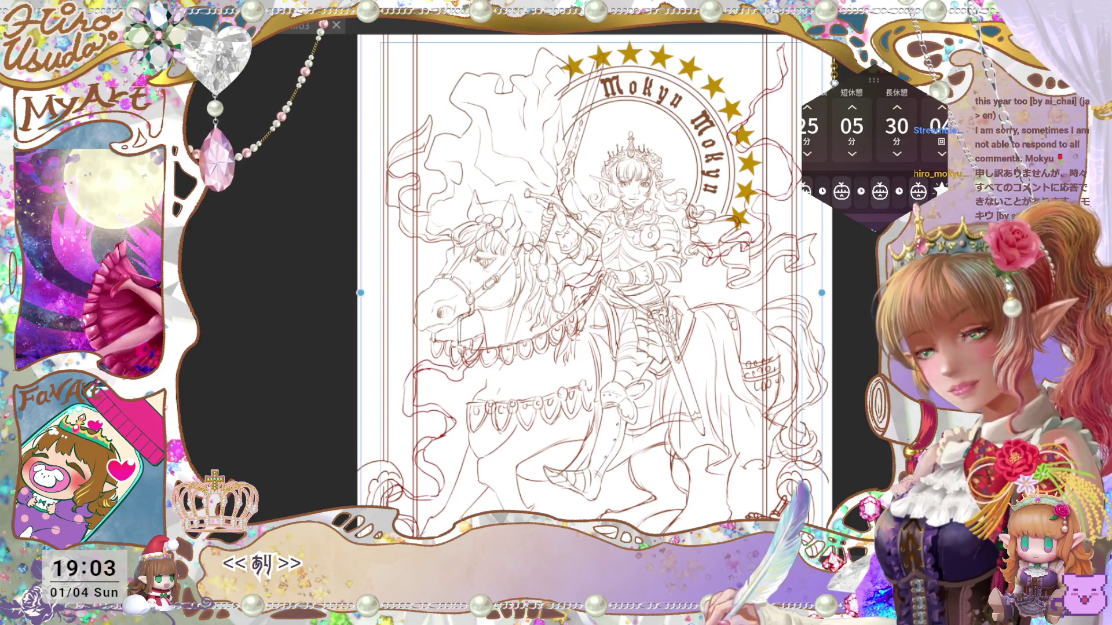
{"action": "key", "text": "Return"}
{"action": "key", "text": "ctrl+s"}
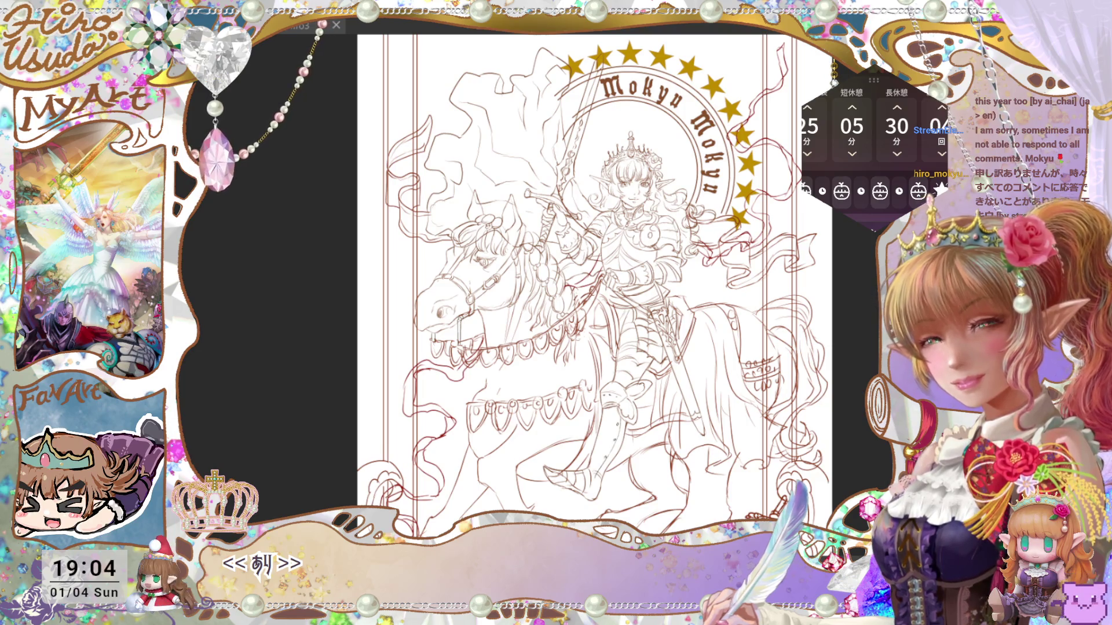
{"action": "key", "text": "Delete"}
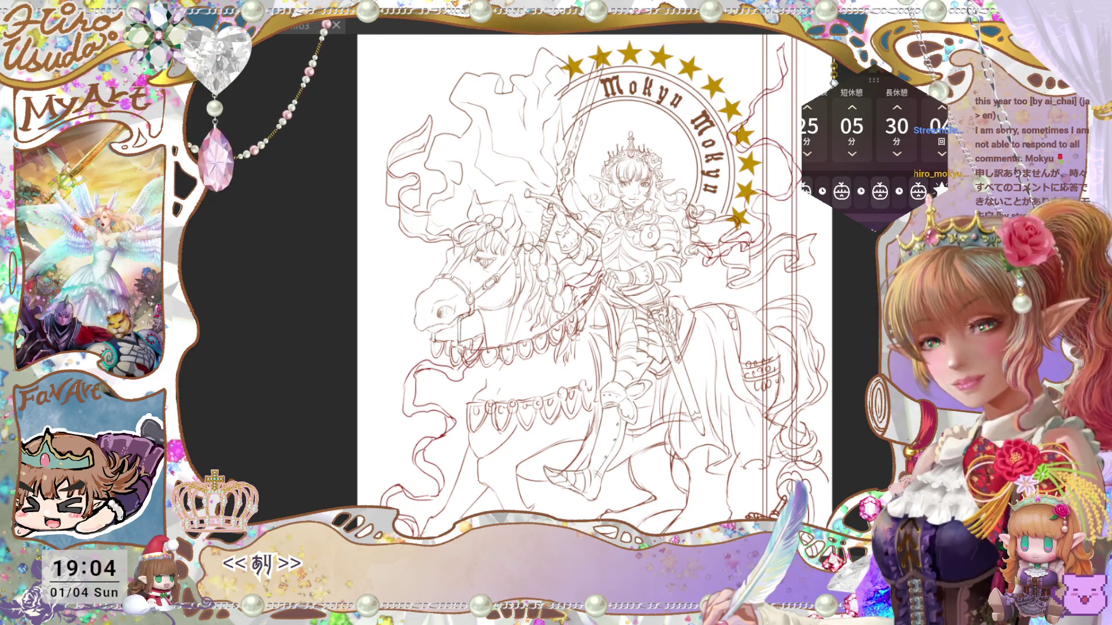
{"action": "key", "text": "ctrl+z"}
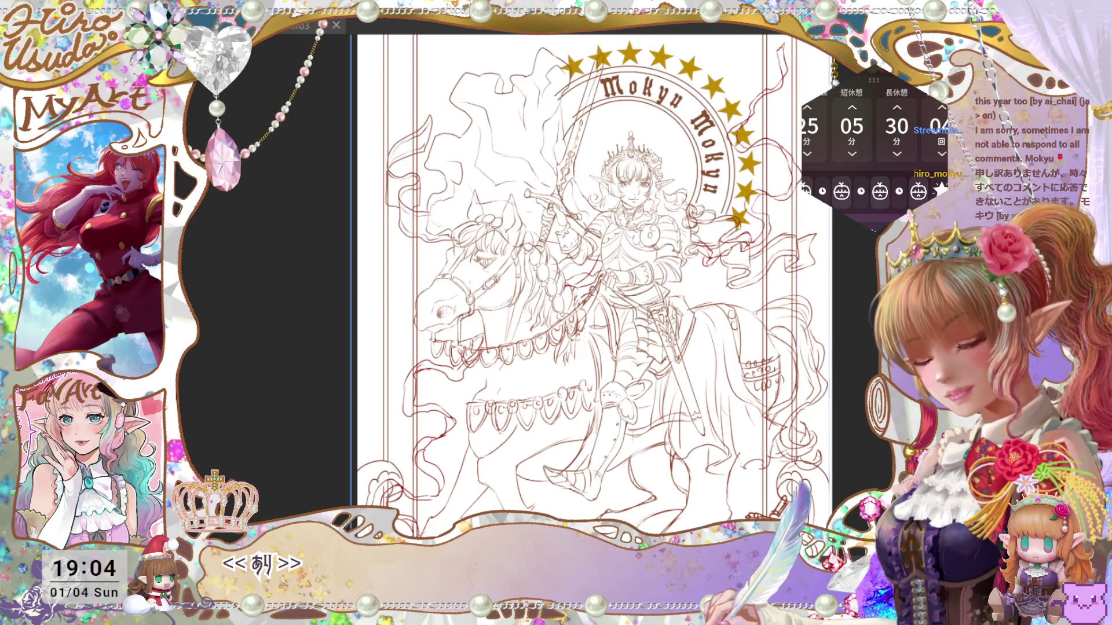
Save the knight-on-horseback card line art with Ctrl+S.
{"action": "key", "text": "ctrl+s"}
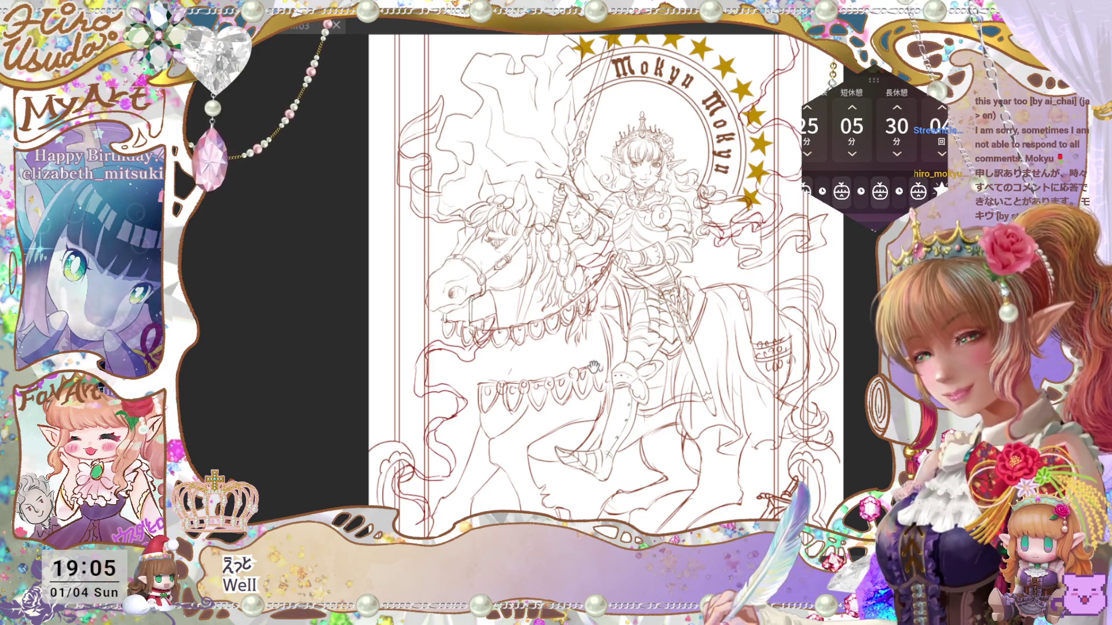
Zoom out and back in to review the whole page layout.
{"action": "scroll", "coordinate": [614, 284], "scroll_direction": "up", "scroll_amount": 1}
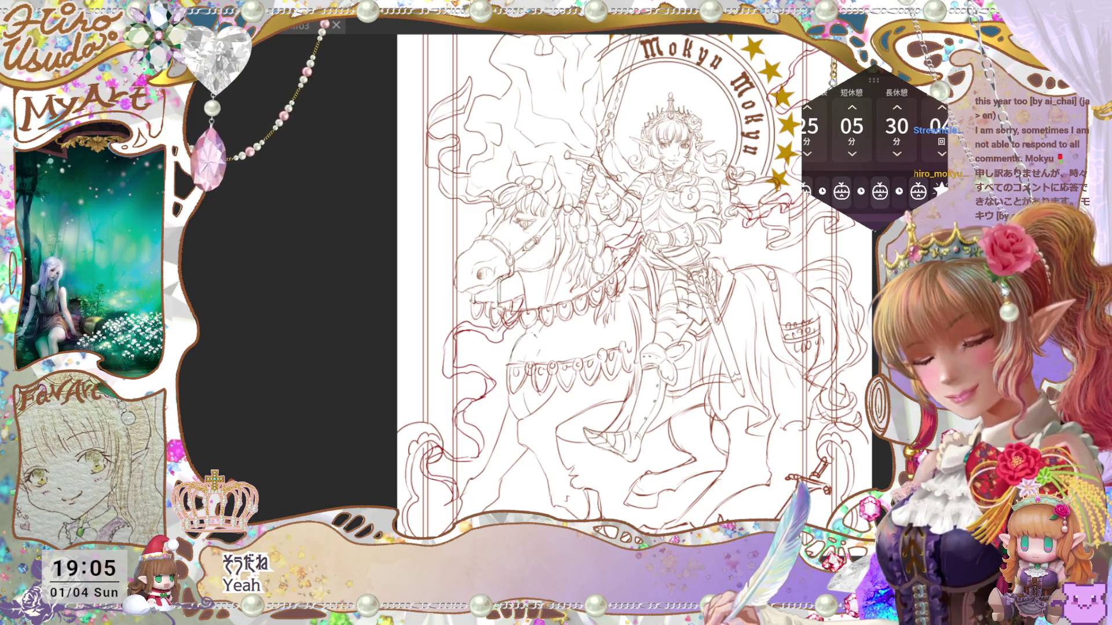
{"action": "scroll", "coordinate": [633, 284], "scroll_direction": "up", "scroll_amount": 2}
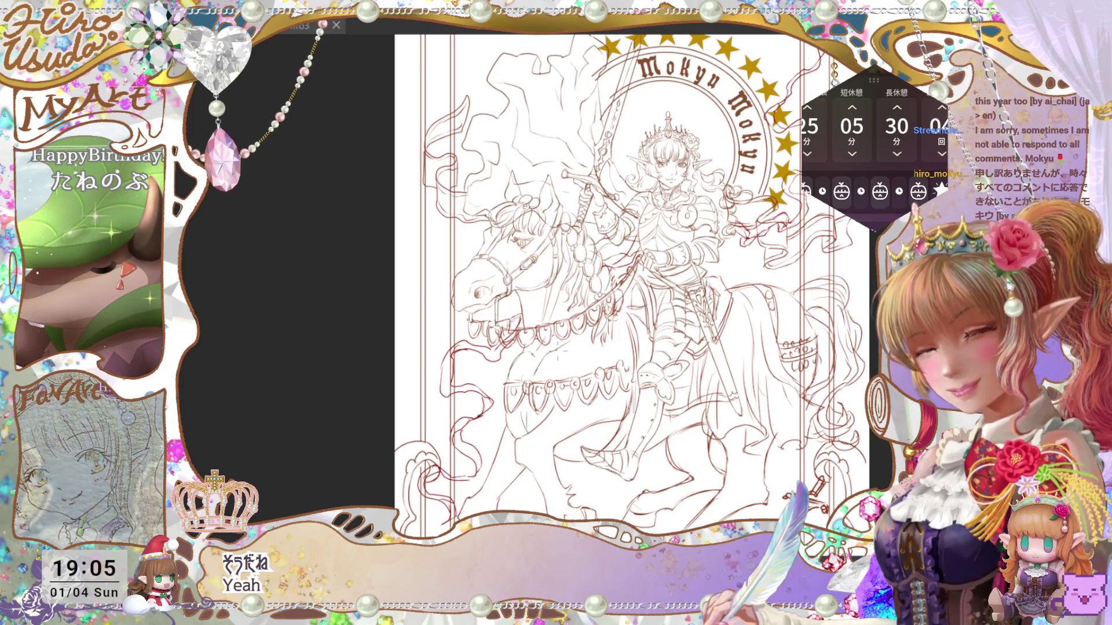
{"action": "key", "text": "ctrl+minus"}
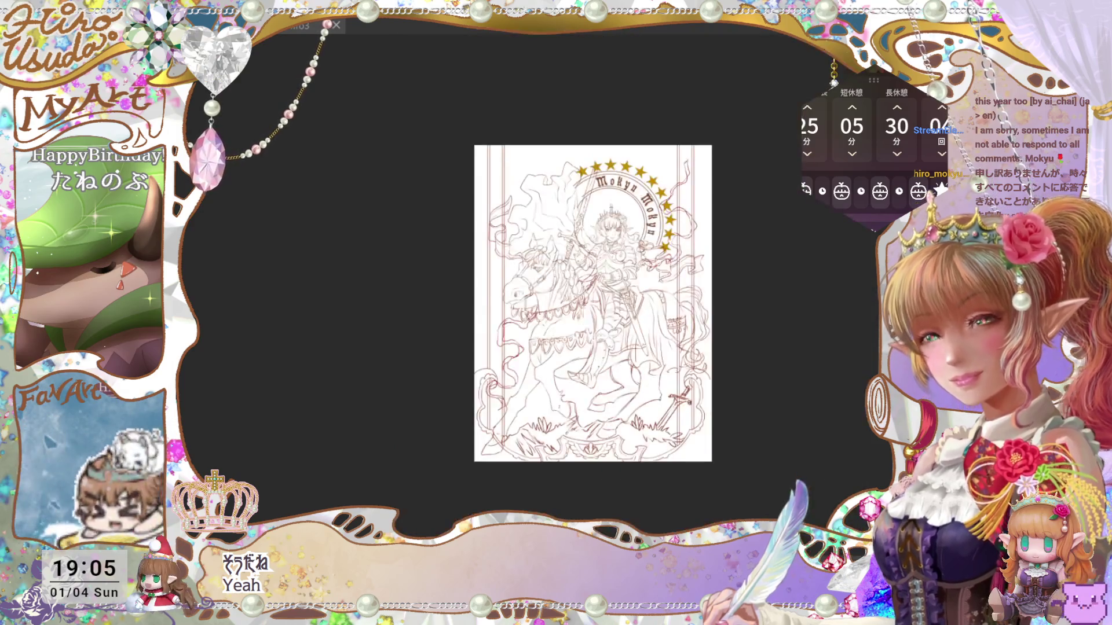
{"action": "key", "text": "ctrl+plus"}
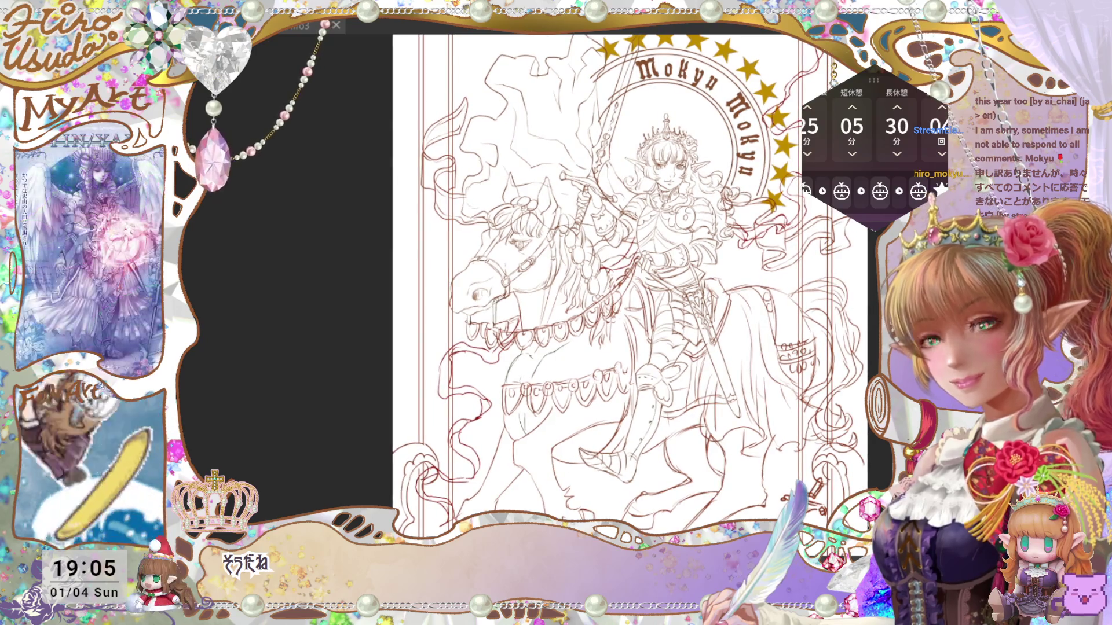
{"action": "key", "text": "ctrl+minus"}
{"action": "key", "text": "ctrl+plus"}
Cancel an unchanged layer transform, save the file, and fit the page to the window.
{"action": "key", "text": "ctrl+minus"}
{"action": "key", "text": "ctrl+plus"}
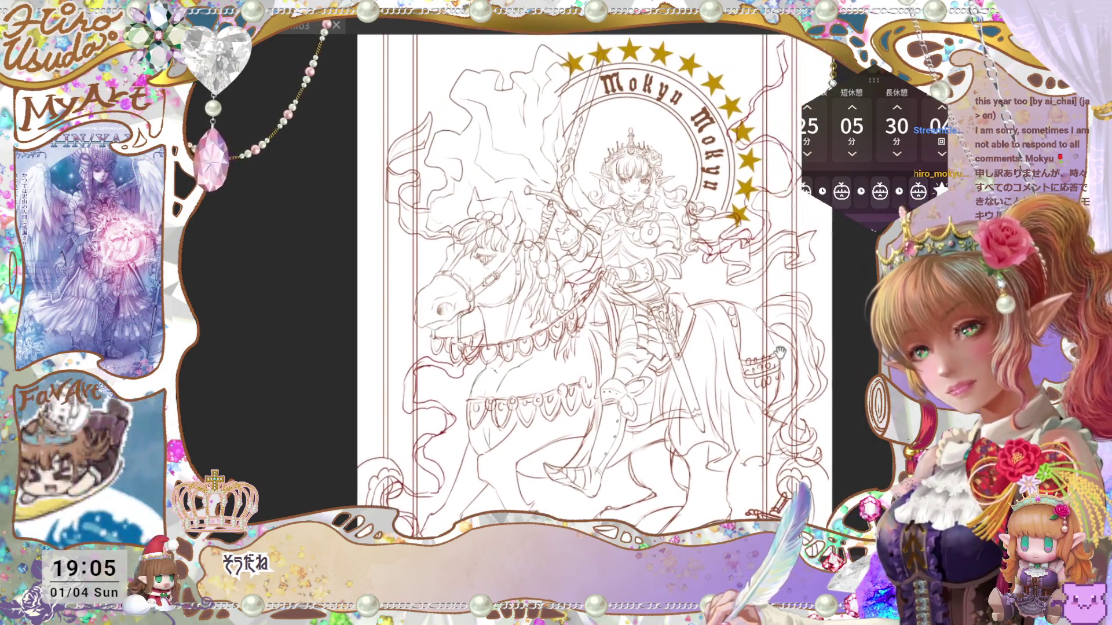
{"action": "key", "text": "ctrl+t"}
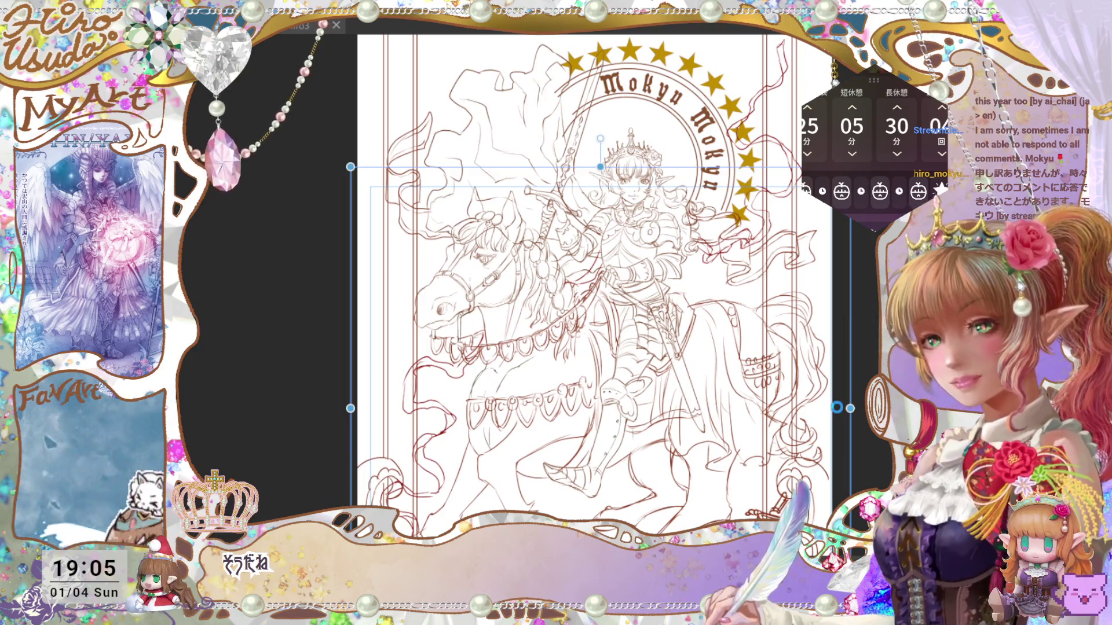
{"action": "key", "text": "Return"}
{"action": "key", "text": "ctrl+s"}
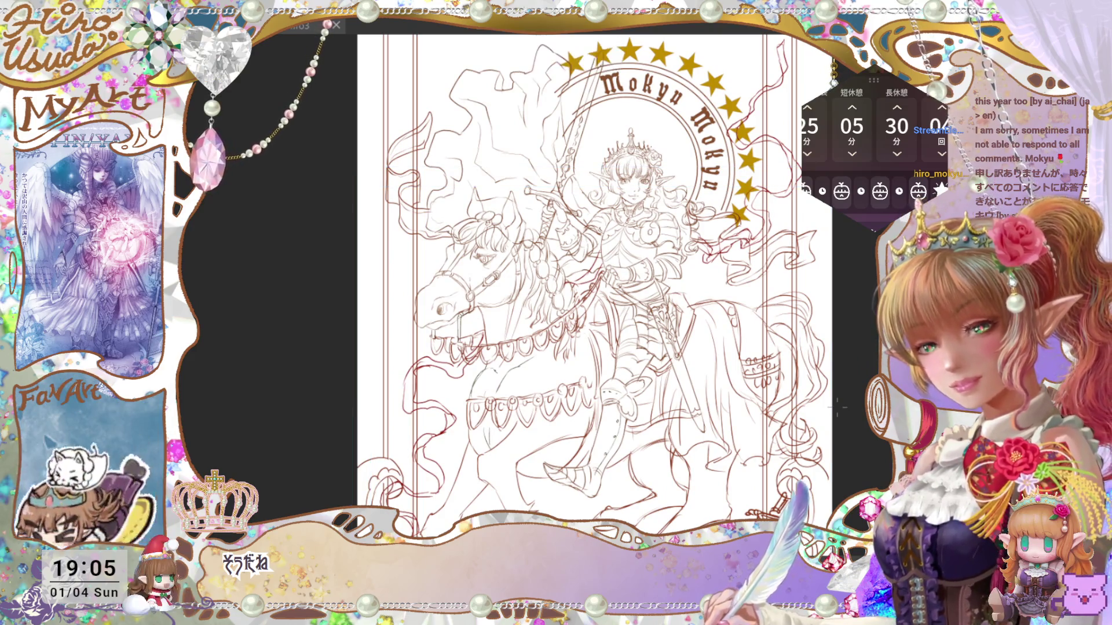
{"action": "key", "text": "ctrl+minus"}
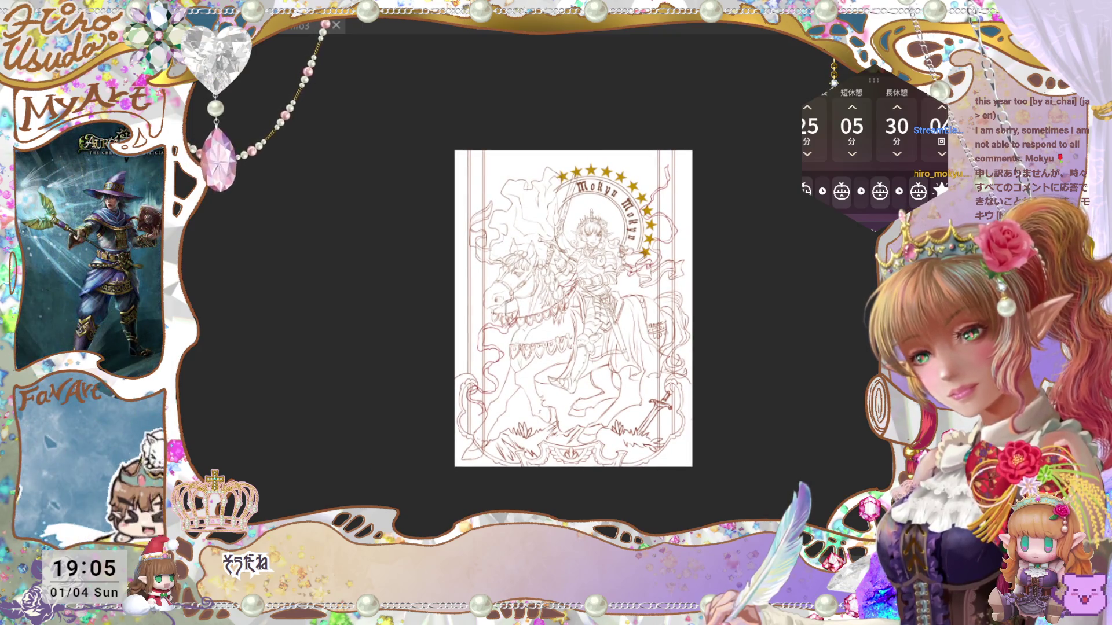
{"action": "key", "text": "ctrl+plus"}
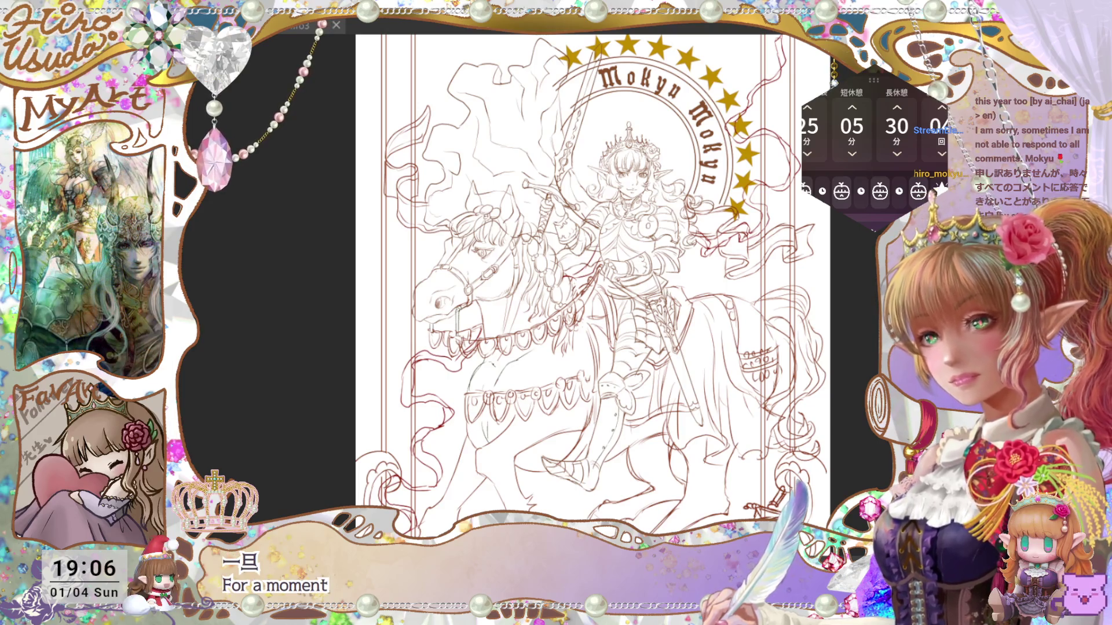
Auto-select the horse-and-rider area and clear the frame so only the figure remains.
{"action": "left_click", "coordinate": [791, 261]}
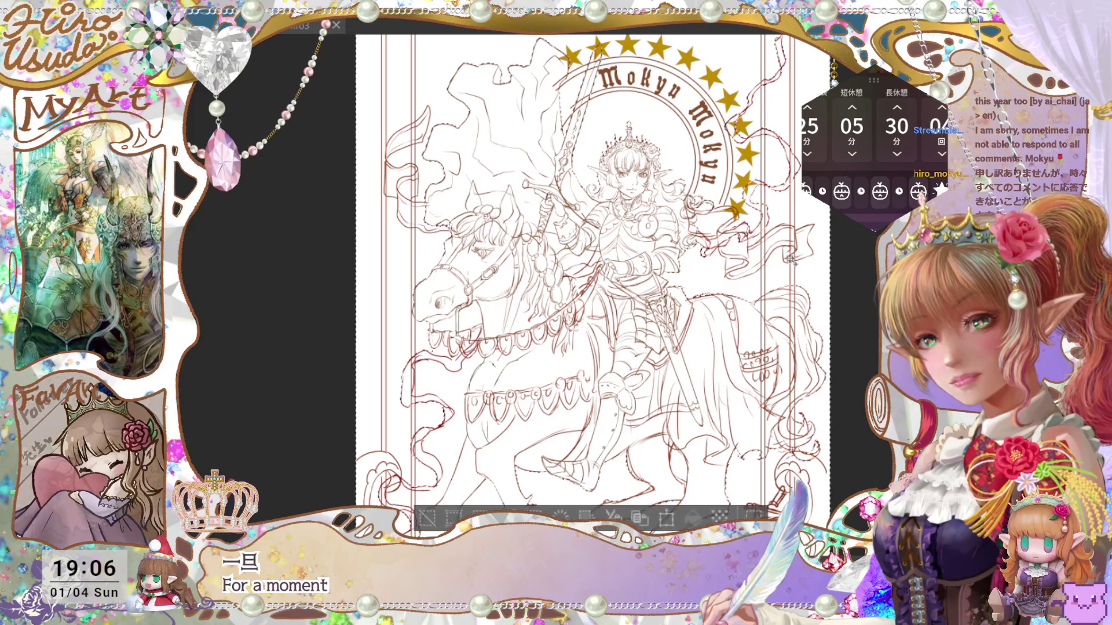
{"action": "left_click_drag", "start_coordinate": [769, 337], "coordinate": [757, 330]}
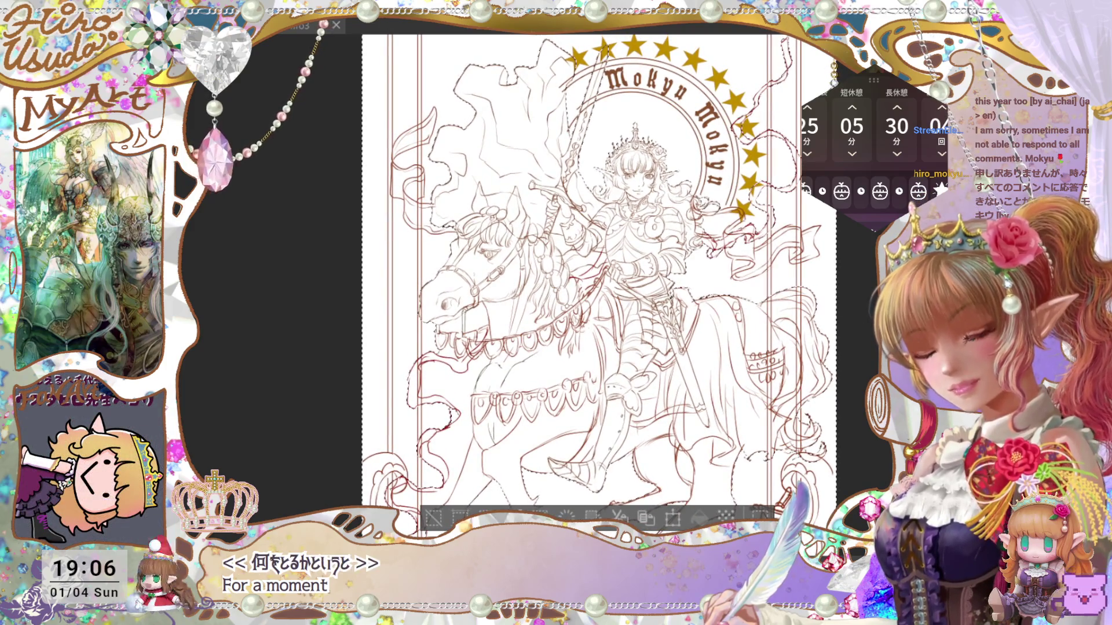
{"action": "key", "text": "Delete"}
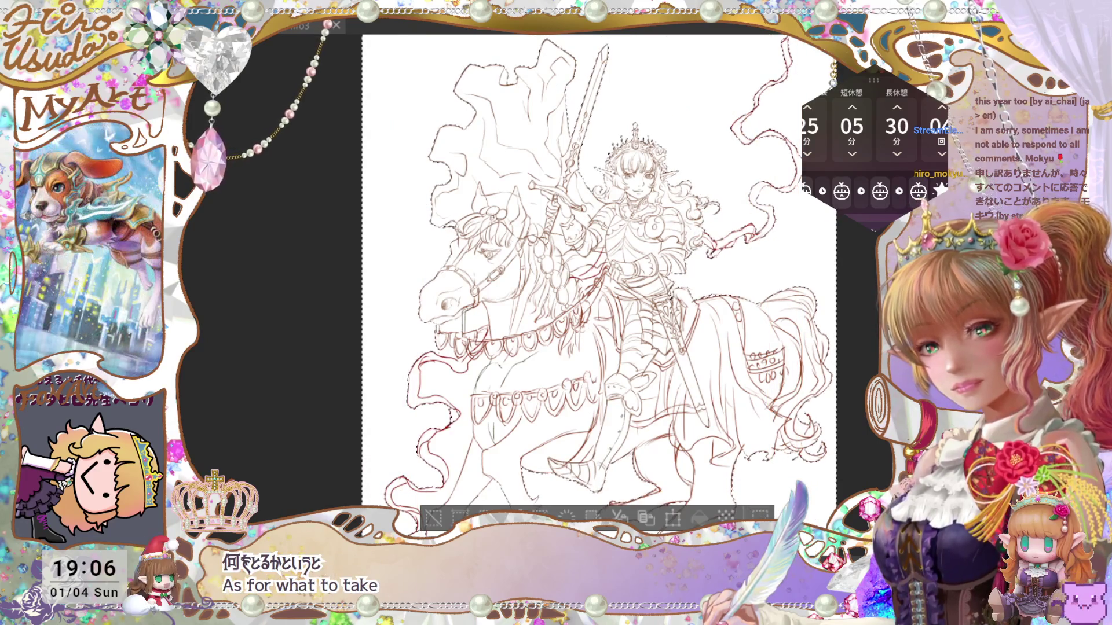
{"action": "mouse_move", "coordinate": [698, 465]}
{"action": "left_mouse_down"}
{"action": "mouse_move", "coordinate": [707, 392]}
{"action": "mouse_move", "coordinate": [709, 414]}
{"action": "left_mouse_up"}
{"action": "left_click_drag", "start_coordinate": [748, 329], "coordinate": [737, 380]}
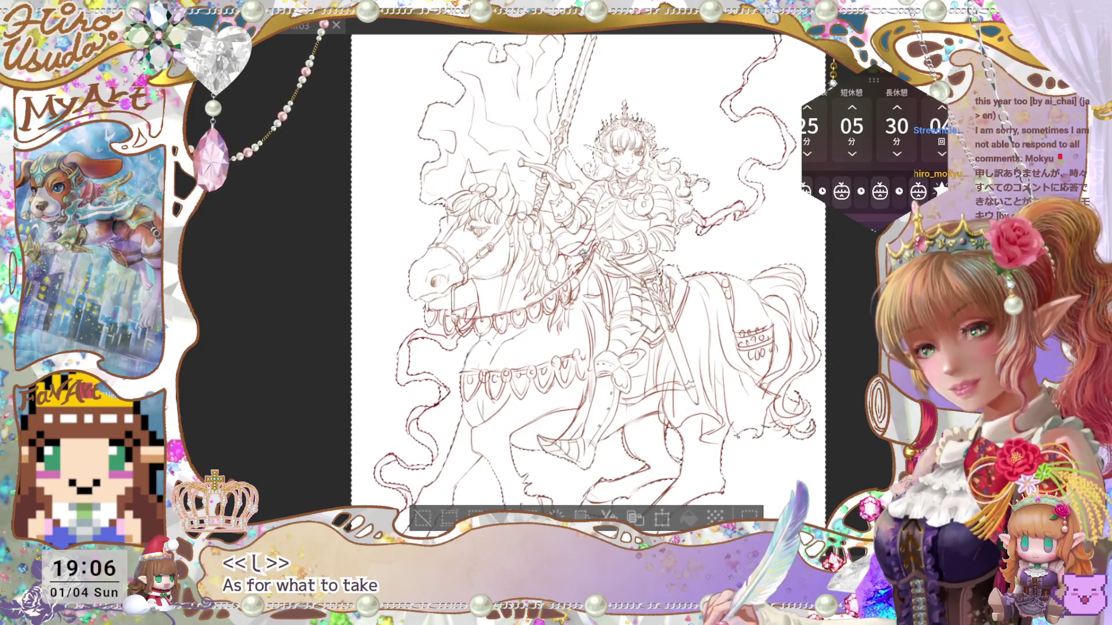
{"action": "left_click_drag", "start_coordinate": [692, 271], "coordinate": [690, 283]}
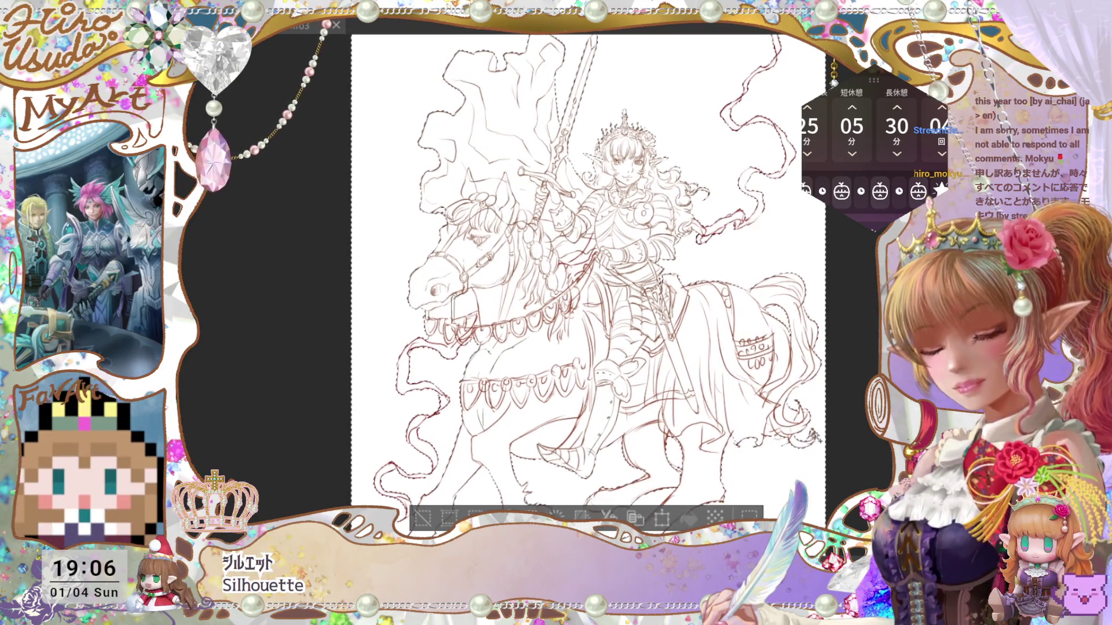
{"action": "left_click_drag", "start_coordinate": [799, 459], "coordinate": [807, 436]}
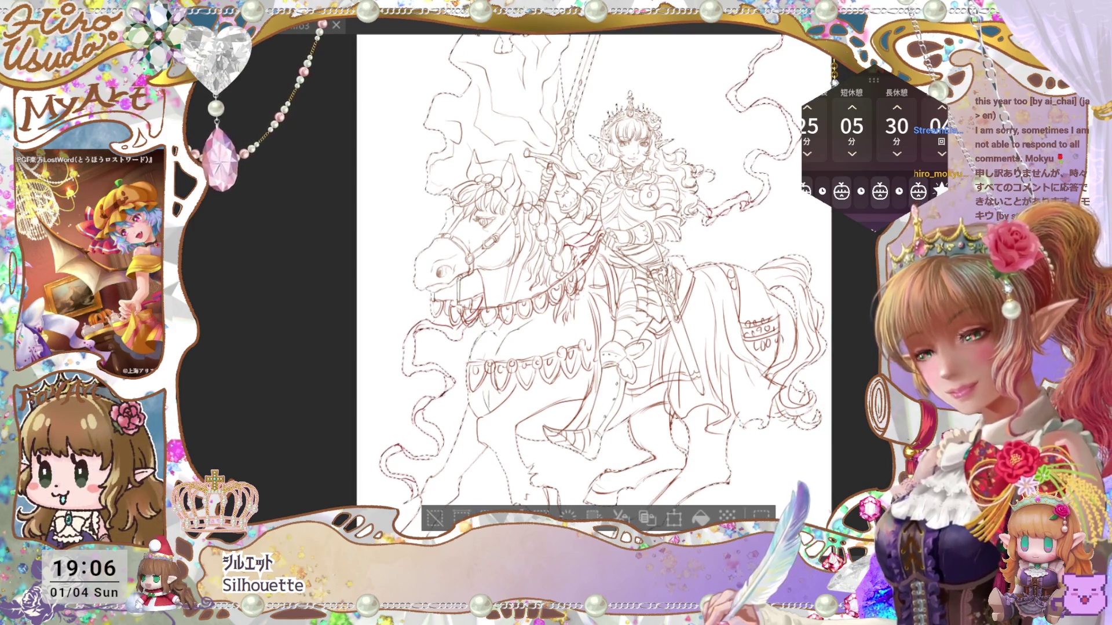
Fill the horse-and-rider selection with flat brown and save.
{"action": "left_click", "coordinate": [701, 518]}
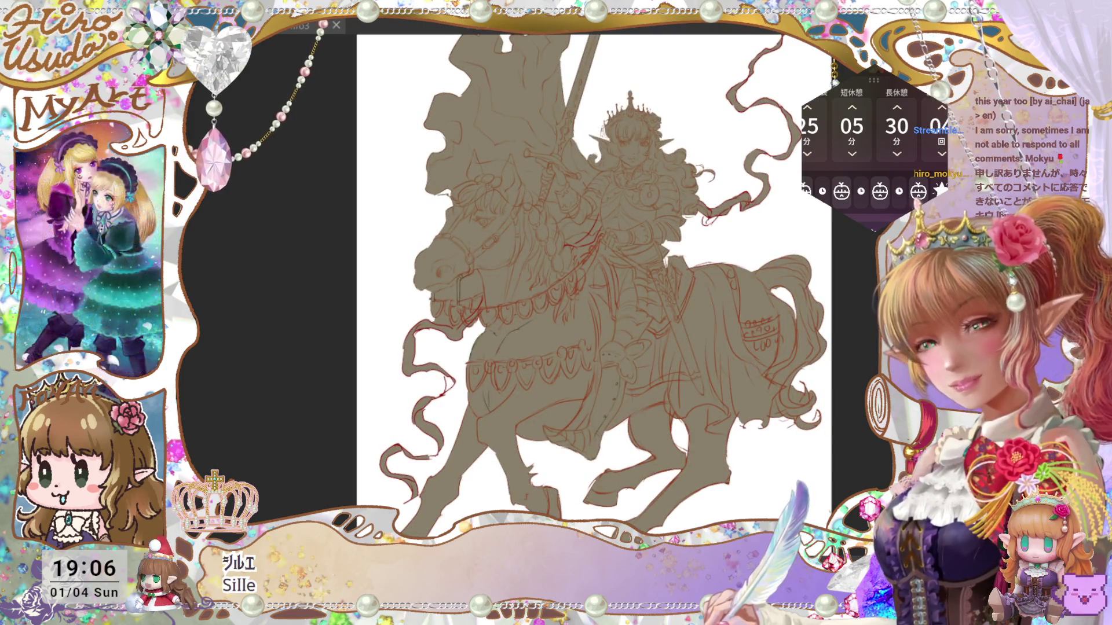
{"action": "scroll", "coordinate": [594, 283], "scroll_direction": "down", "scroll_amount": 3}
{"action": "scroll", "coordinate": [594, 284], "scroll_direction": "up", "scroll_amount": 3}
{"action": "left_click_drag", "start_coordinate": [825, 366], "coordinate": [816, 357]}
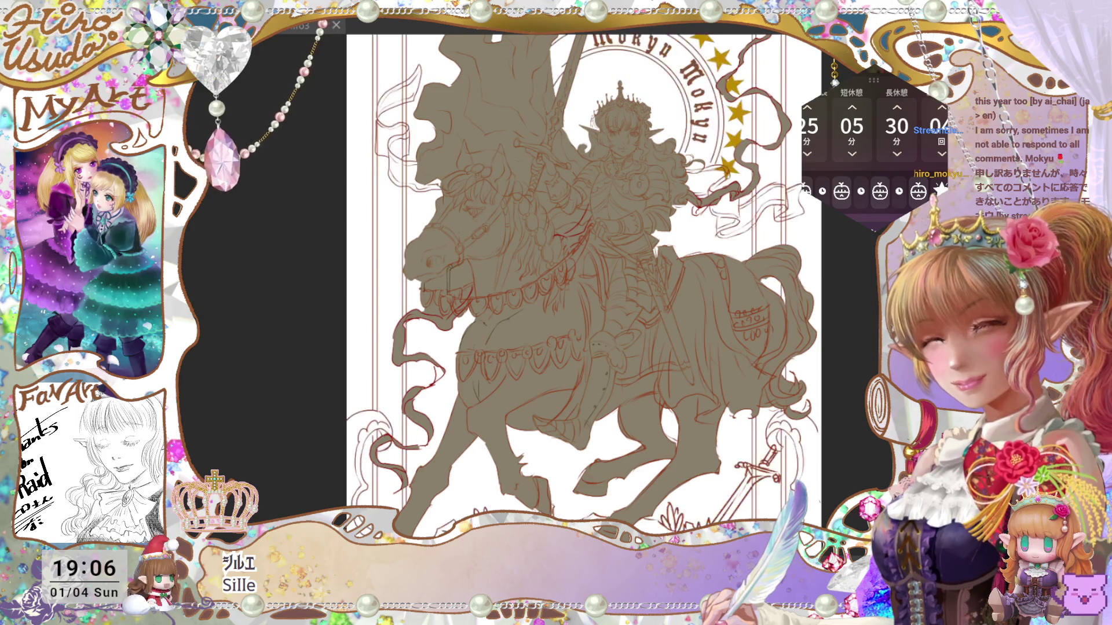
{"action": "key", "text": "ctrl+minus"}
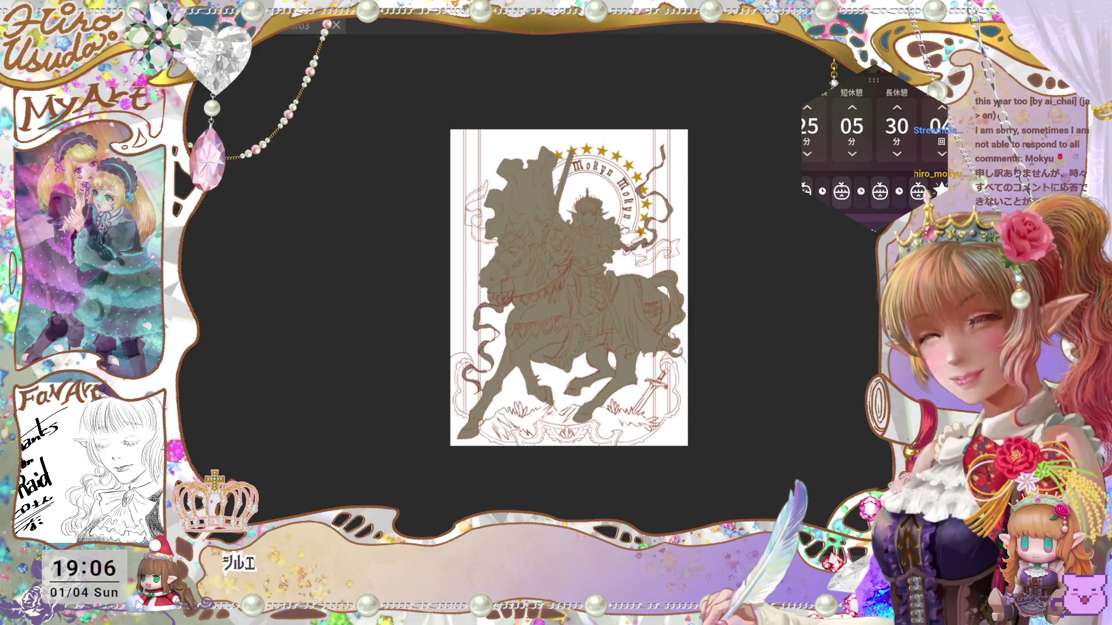
{"action": "key", "text": "ctrl+minus"}
{"action": "key", "text": "ctrl+plus"}
{"action": "key", "text": "ctrl+plus"}
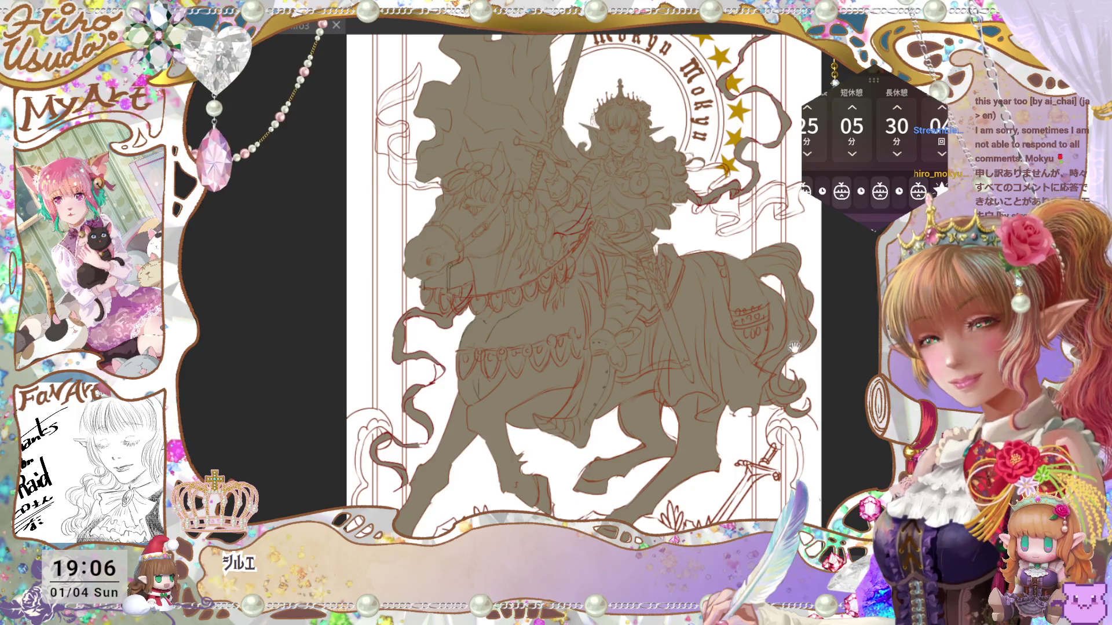
{"action": "left_click_drag", "start_coordinate": [795, 347], "coordinate": [775, 408]}
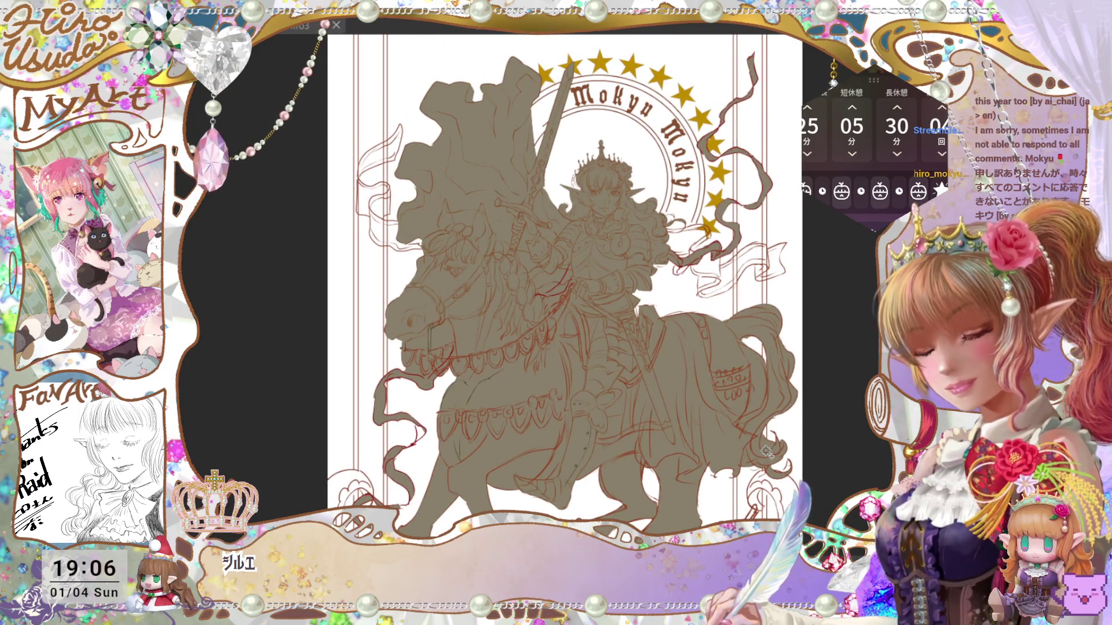
{"action": "key", "text": "ctrl+s"}
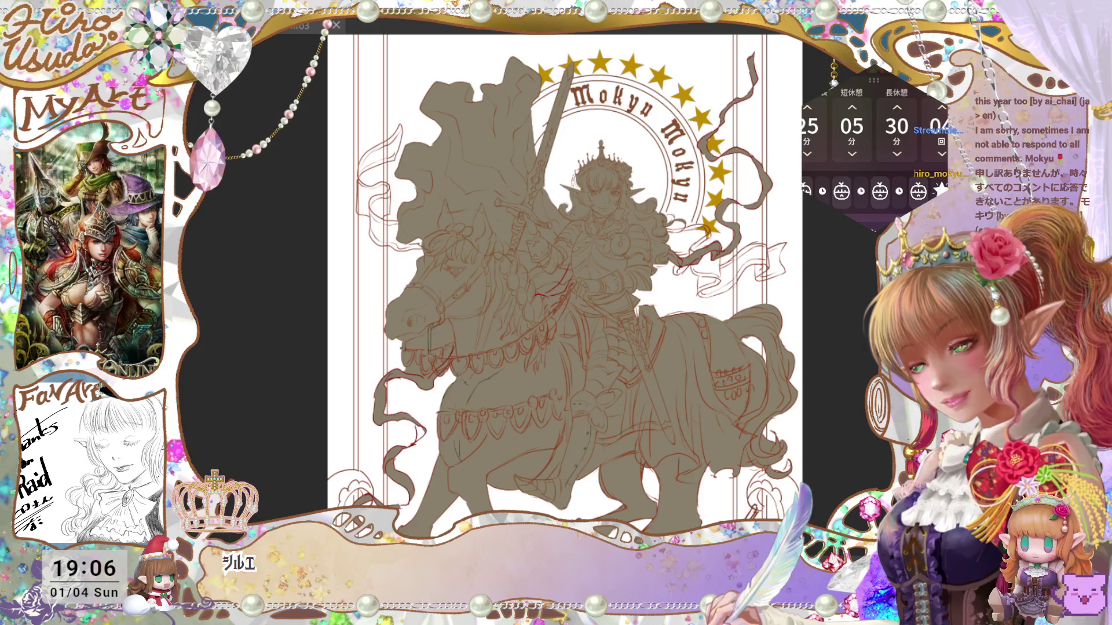
Make the brown silhouette semi-transparent, save, and begin selecting its outline.
{"action": "key", "text": "ctrl+z"}
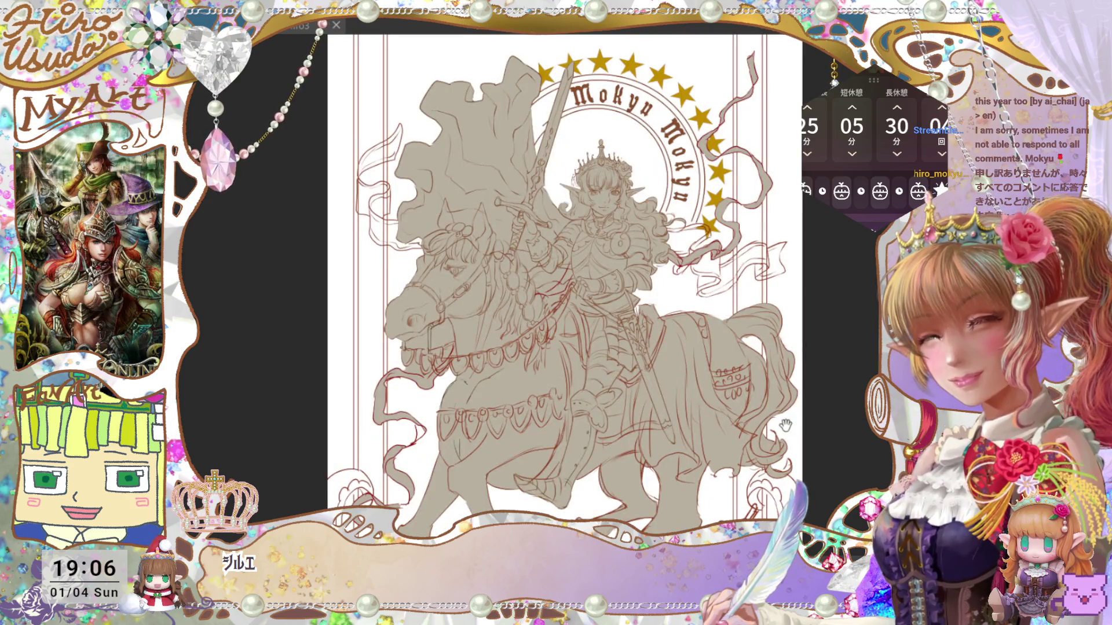
{"action": "left_click_drag", "start_coordinate": [785, 426], "coordinate": [781, 414]}
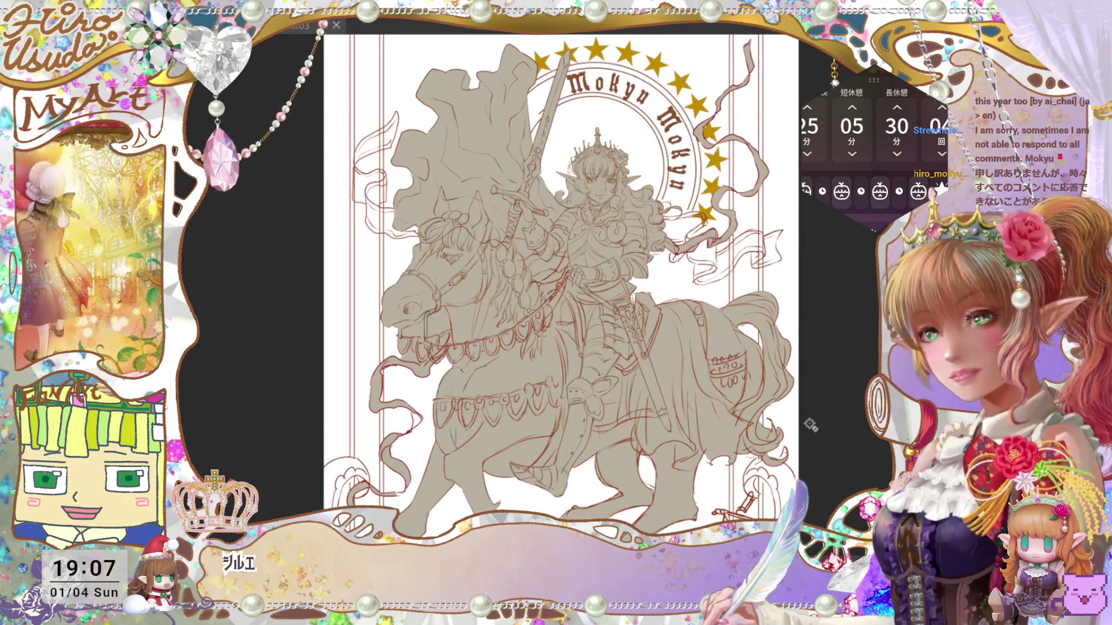
{"action": "key", "text": "ctrl+s"}
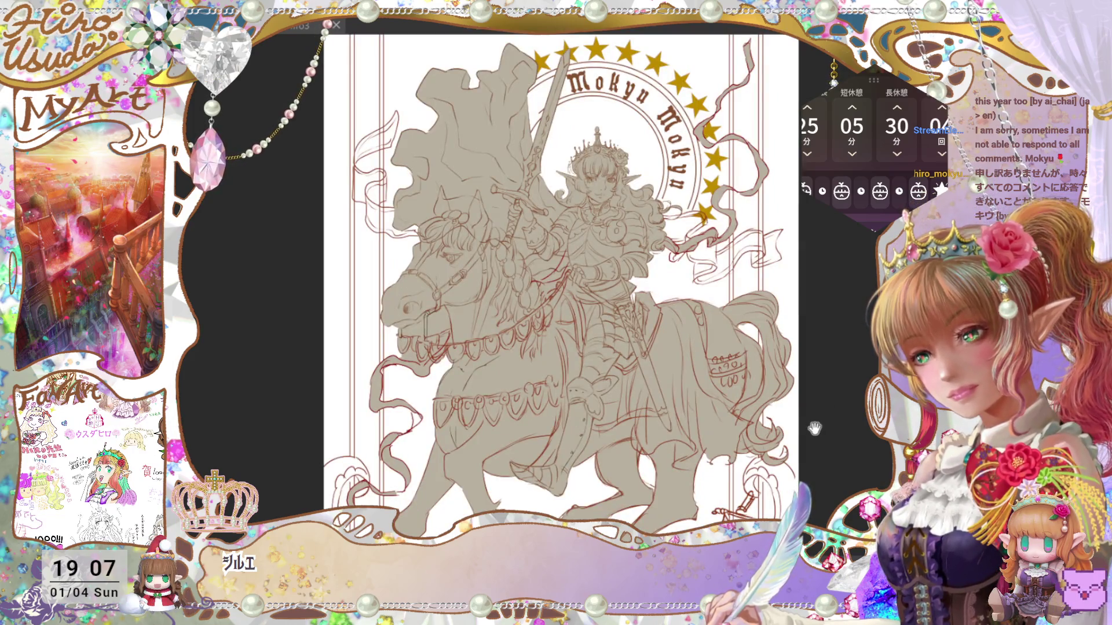
{"action": "left_click_drag", "start_coordinate": [814, 429], "coordinate": [818, 431]}
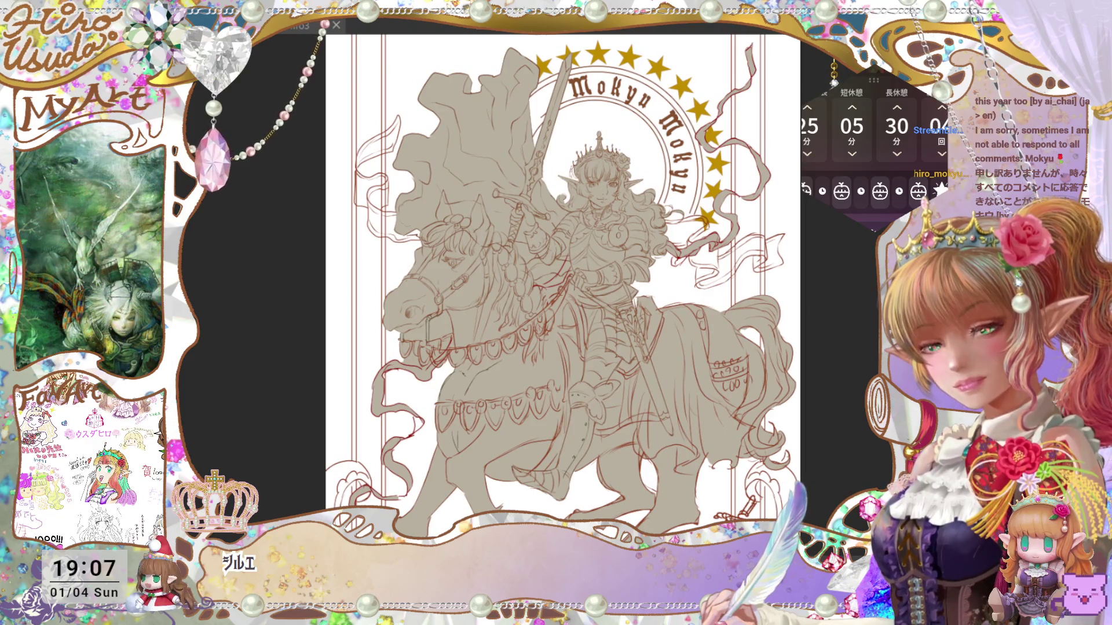
{"action": "key", "text": "F5"}
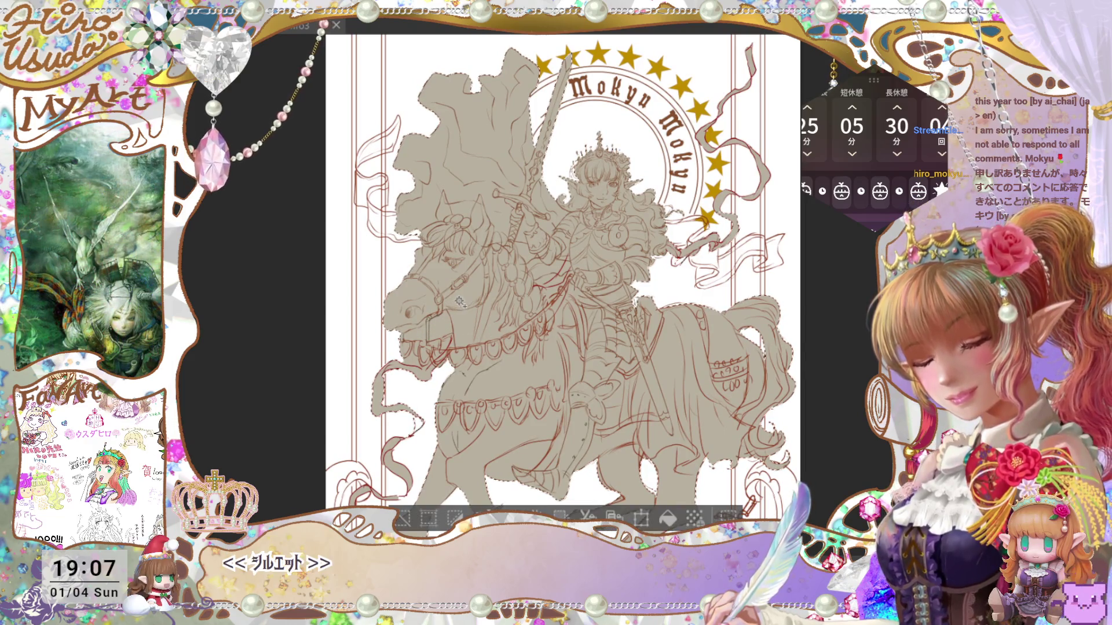
Try and clear a few small selections around the horse's muzzle and mouth.
{"action": "key", "text": "ctrl+d"}
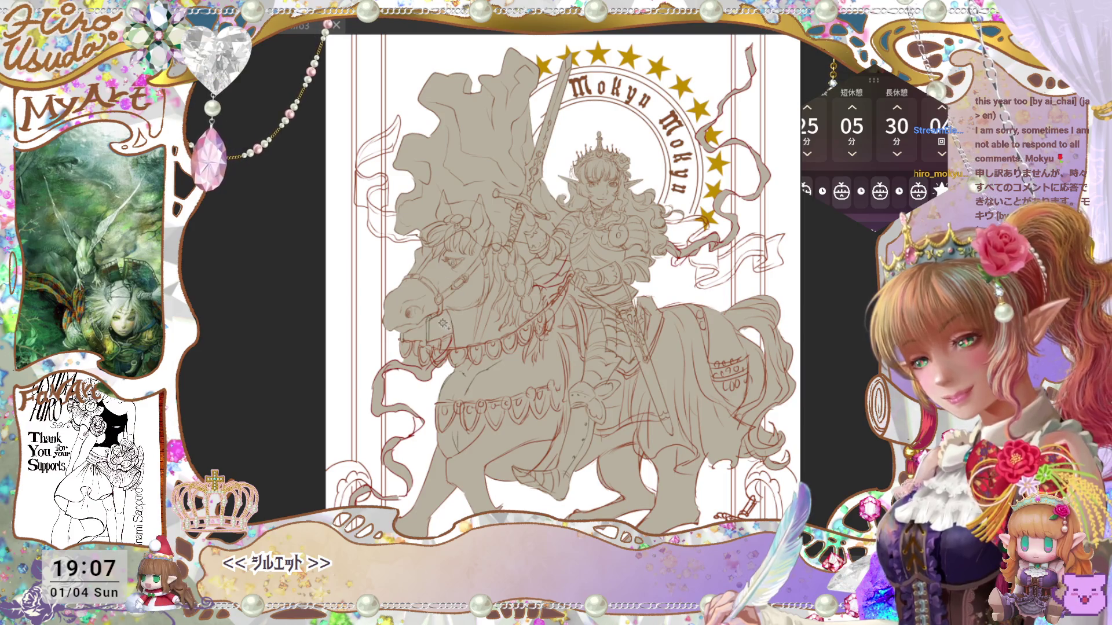
{"action": "key", "text": "F5"}
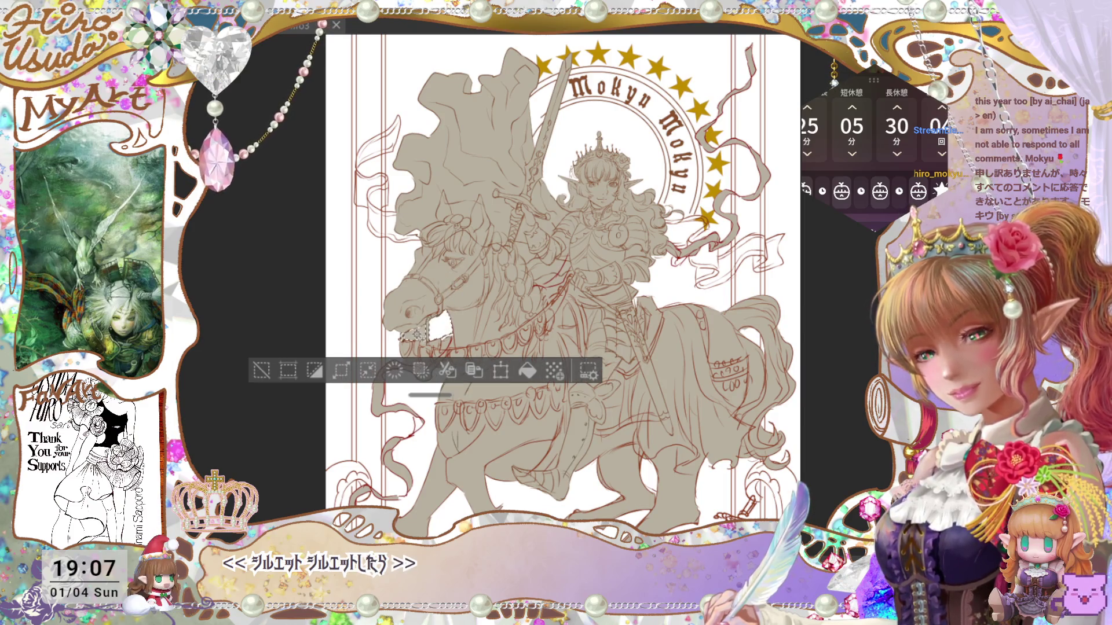
{"action": "left_click_drag", "start_coordinate": [419, 333], "coordinate": [446, 273]}
{"action": "key", "text": "ctrl+d"}
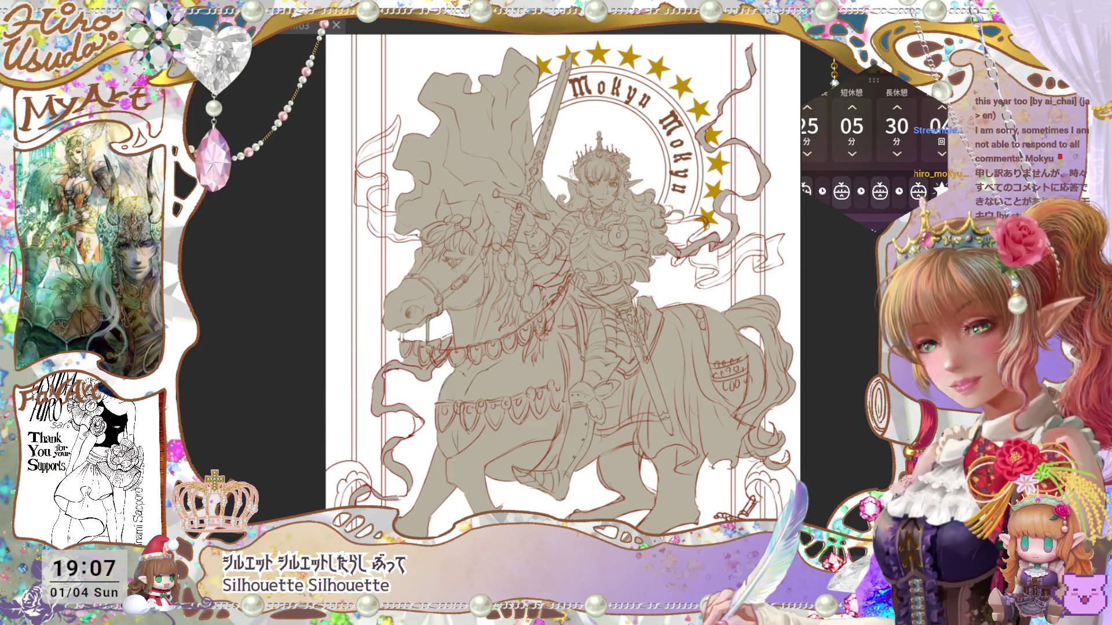
{"action": "left_click_drag", "start_coordinate": [411, 364], "coordinate": [415, 360]}
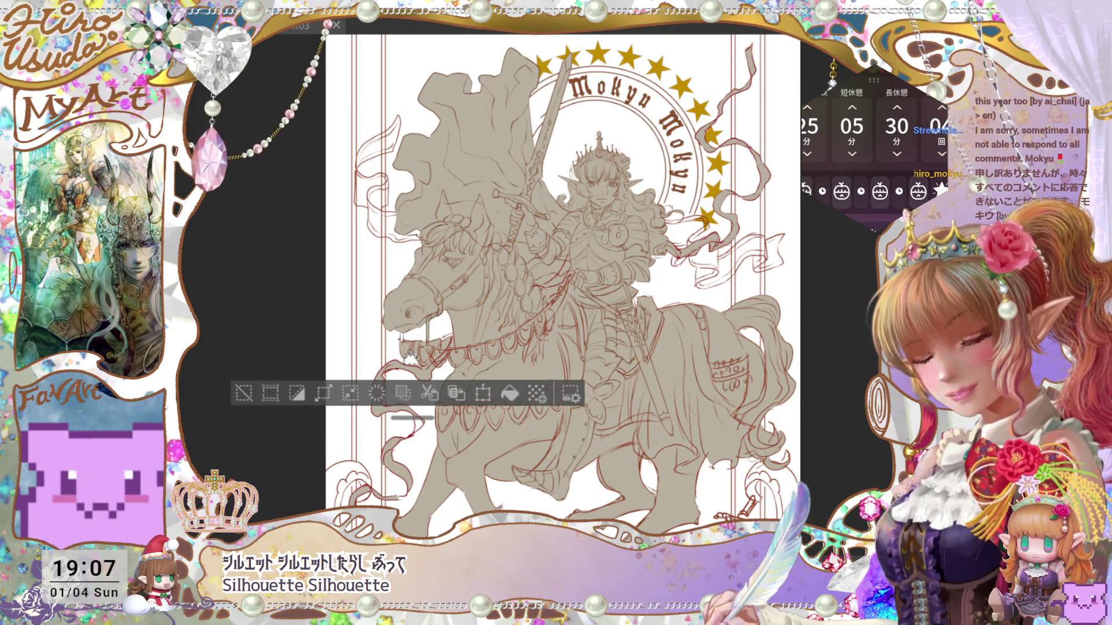
{"action": "left_click_drag", "start_coordinate": [441, 316], "coordinate": [421, 342]}
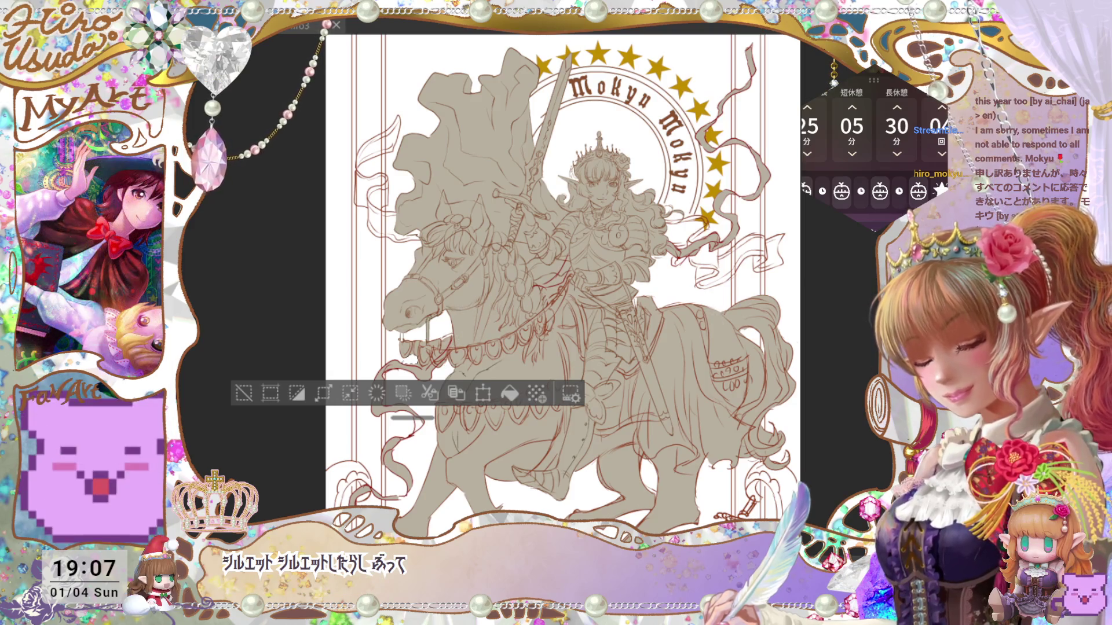
{"action": "key", "text": "ctrl+d"}
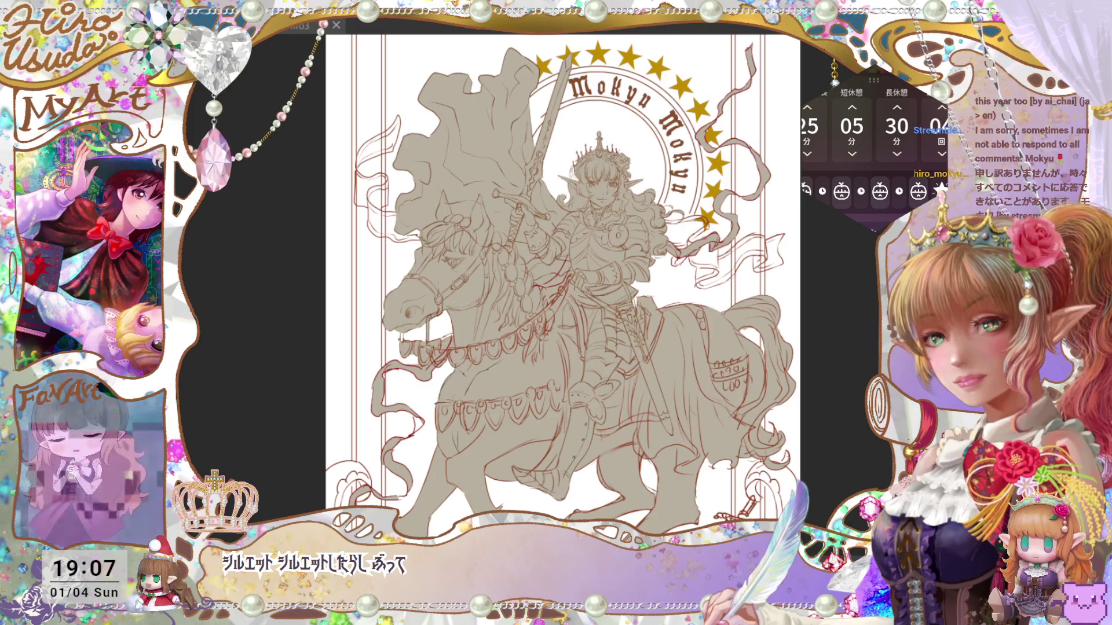
Inspect the knight's face and crown up close, then save and view the whole image.
{"action": "key", "text": "ctrl+minus"}
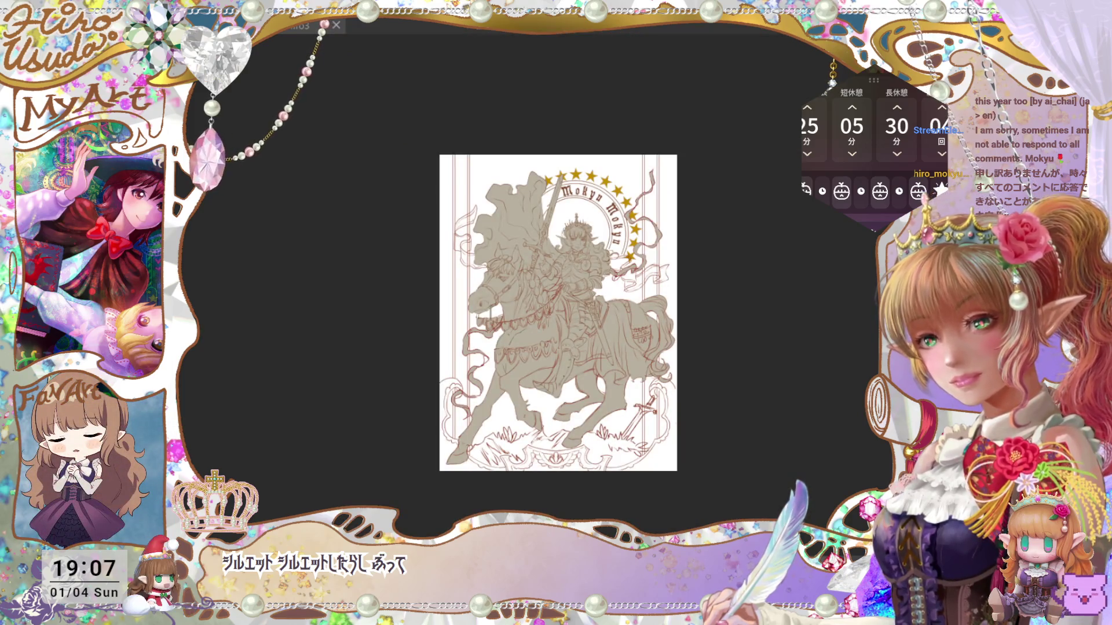
{"action": "key", "text": "ctrl+minus"}
{"action": "key", "text": "ctrl+plus"}
{"action": "key", "text": "ctrl+plus"}
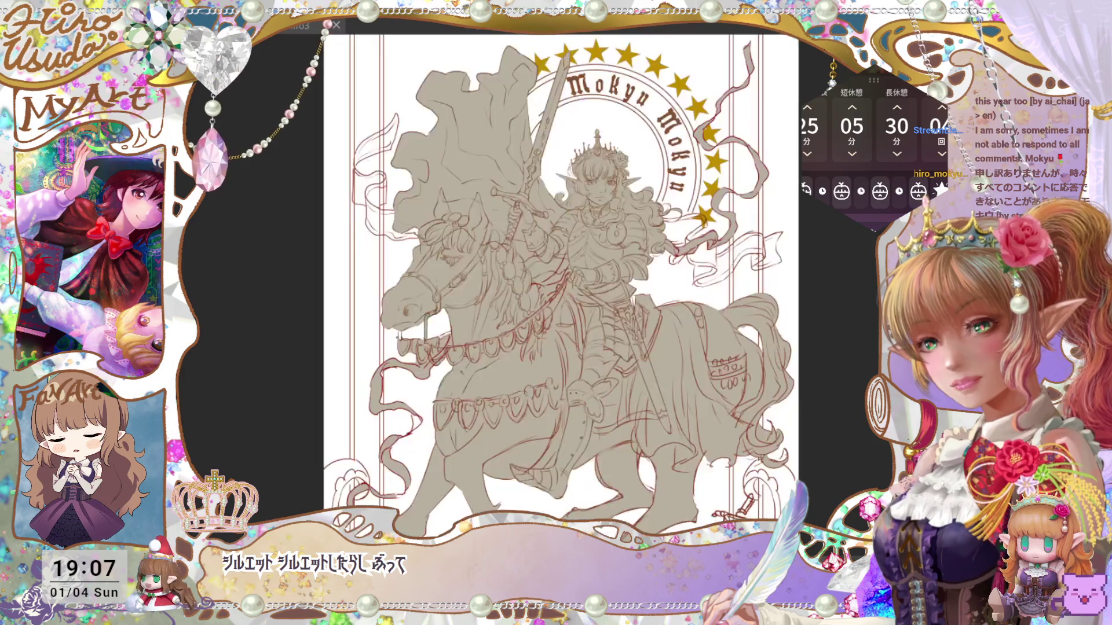
{"action": "left_click_drag", "start_coordinate": [782, 385], "coordinate": [769, 471]}
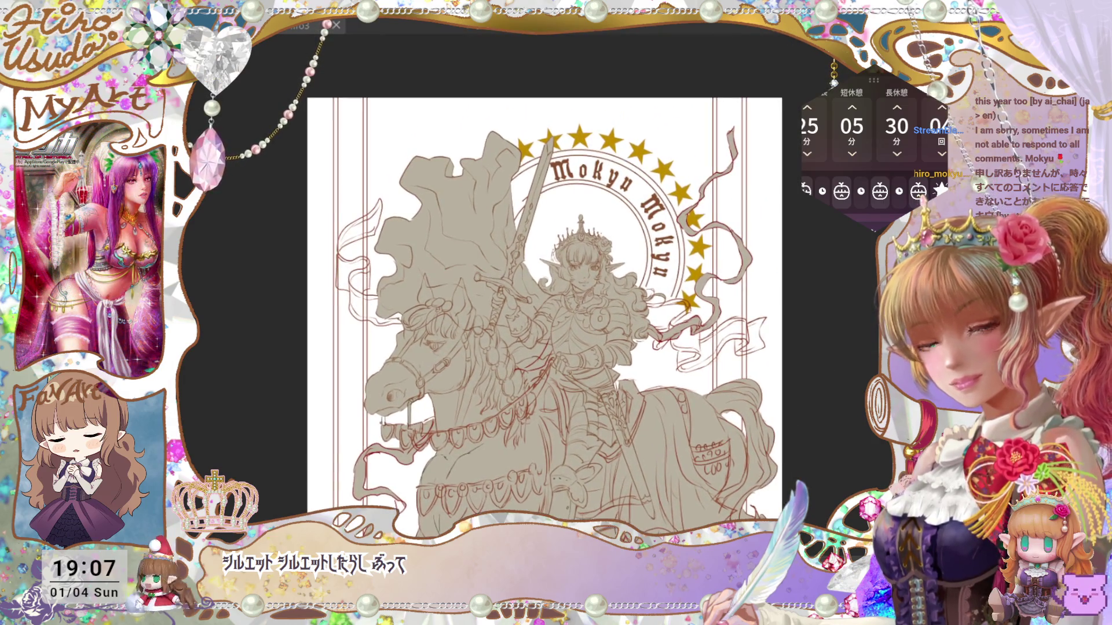
{"action": "key", "text": "ctrl+plus"}
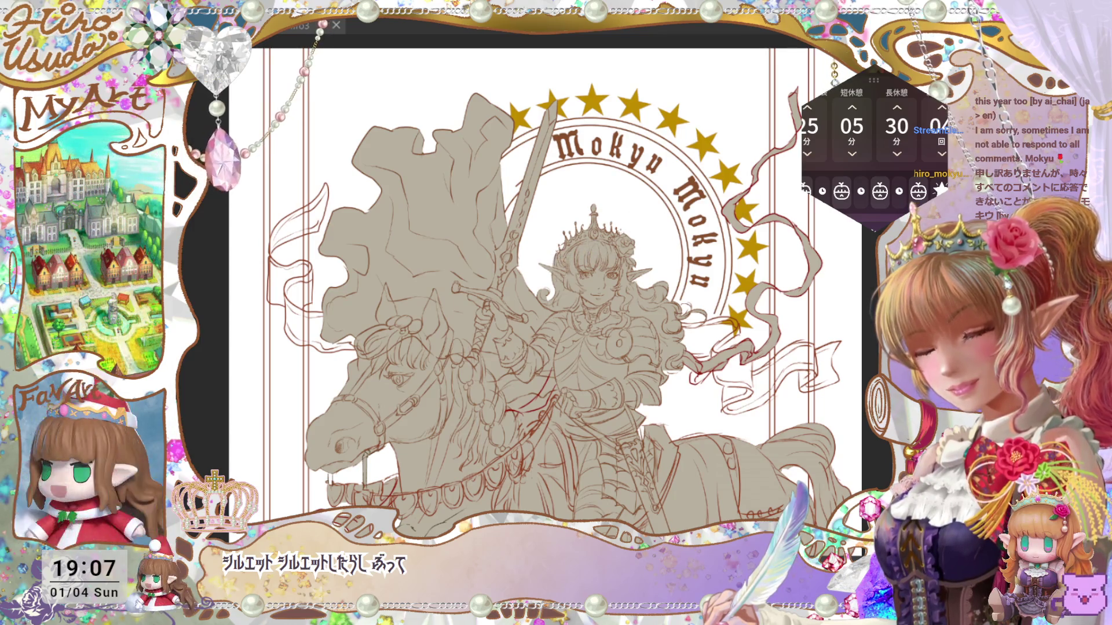
{"action": "key", "text": "ctrl+minus"}
{"action": "key", "text": "ctrl+plus"}
{"action": "key", "text": "ctrl+plus"}
{"action": "key", "text": "ctrl+plus"}
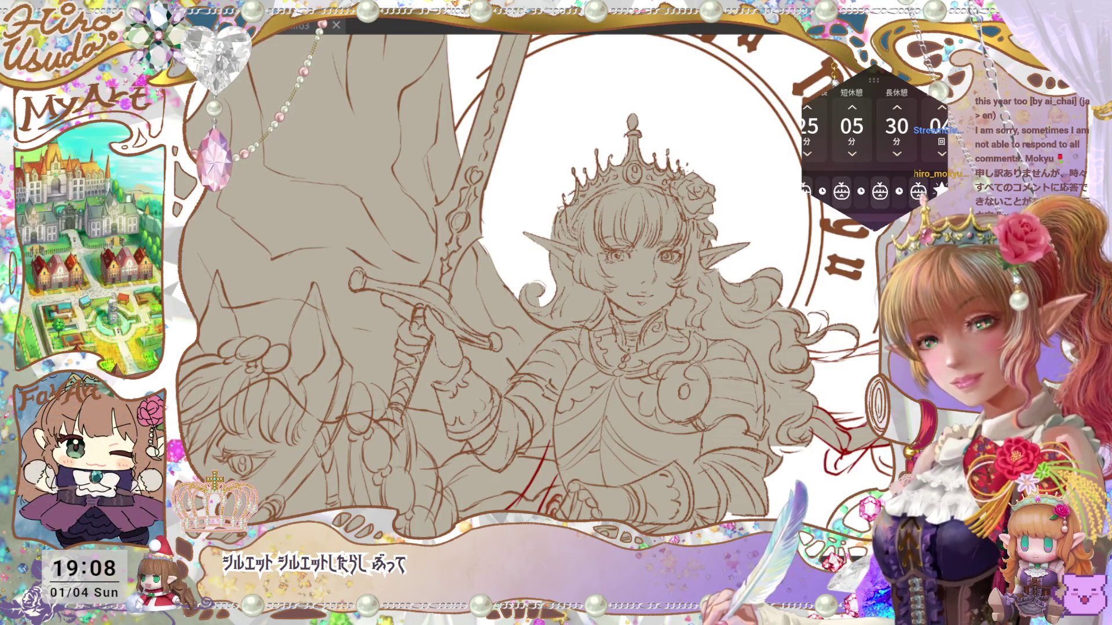
{"action": "key", "text": "ctrl+0"}
{"action": "key", "text": "ctrl+s"}
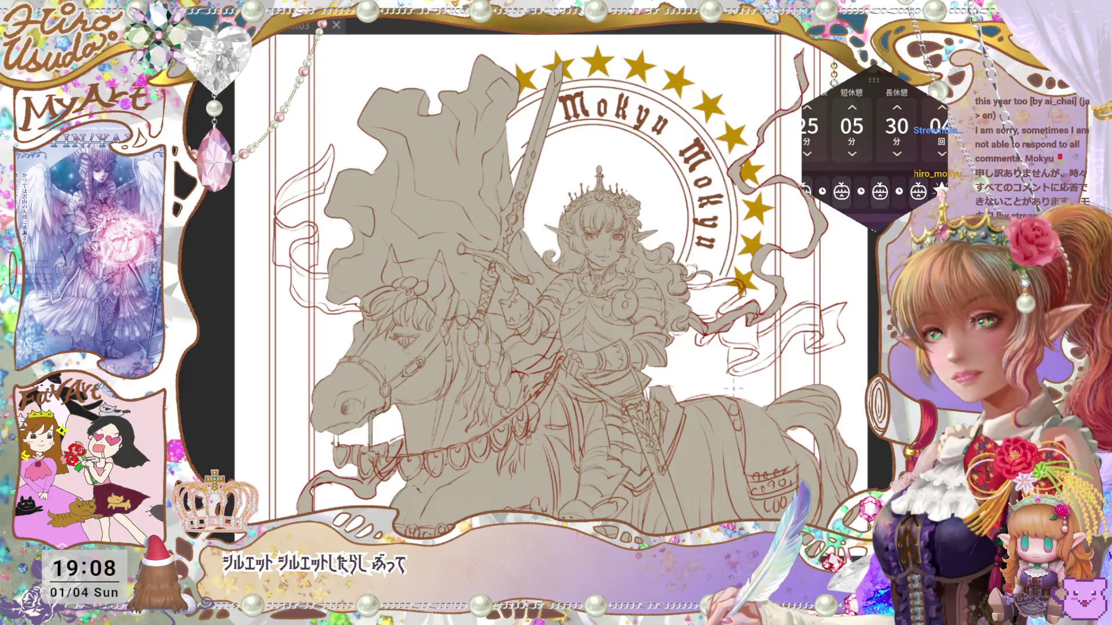
{"action": "key", "text": "ctrl+minus"}
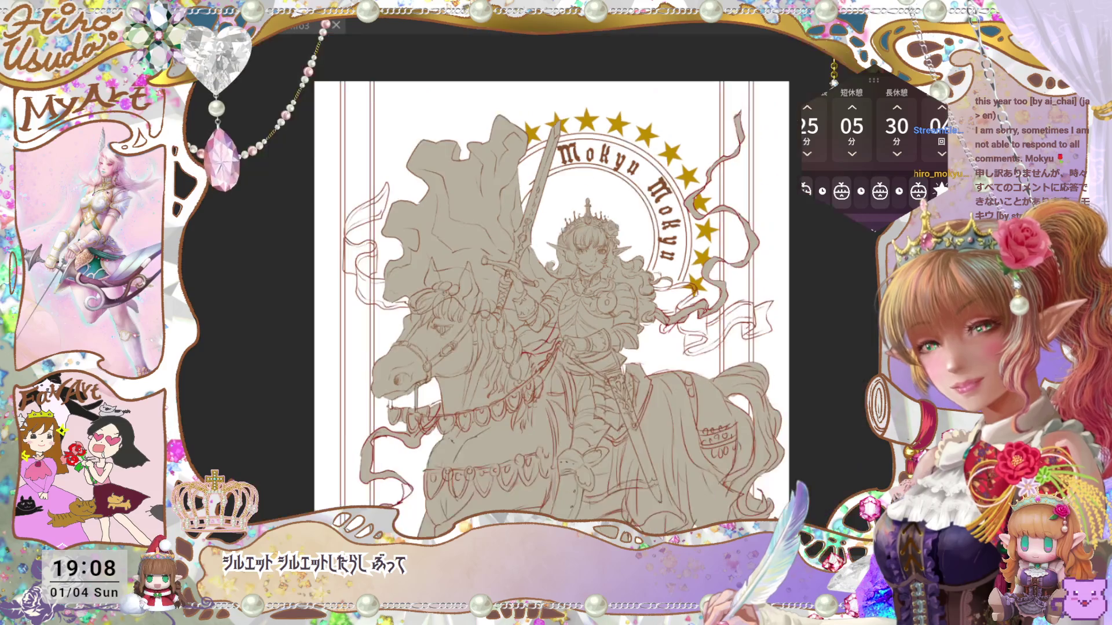
{"action": "key", "text": "ctrl+plus"}
{"action": "scroll", "coordinate": [820, 429], "scroll_direction": "down", "scroll_amount": 2}
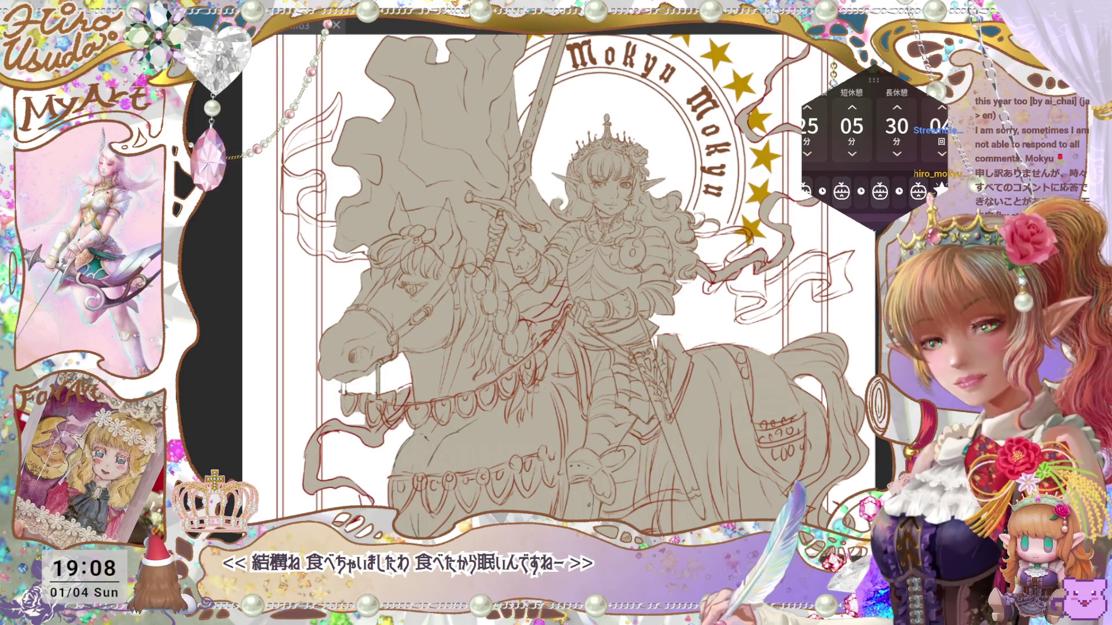
Keep the plain flag fill without fold lines and hide the knight-and-horse line art.
{"action": "key", "text": "ctrl+z"}
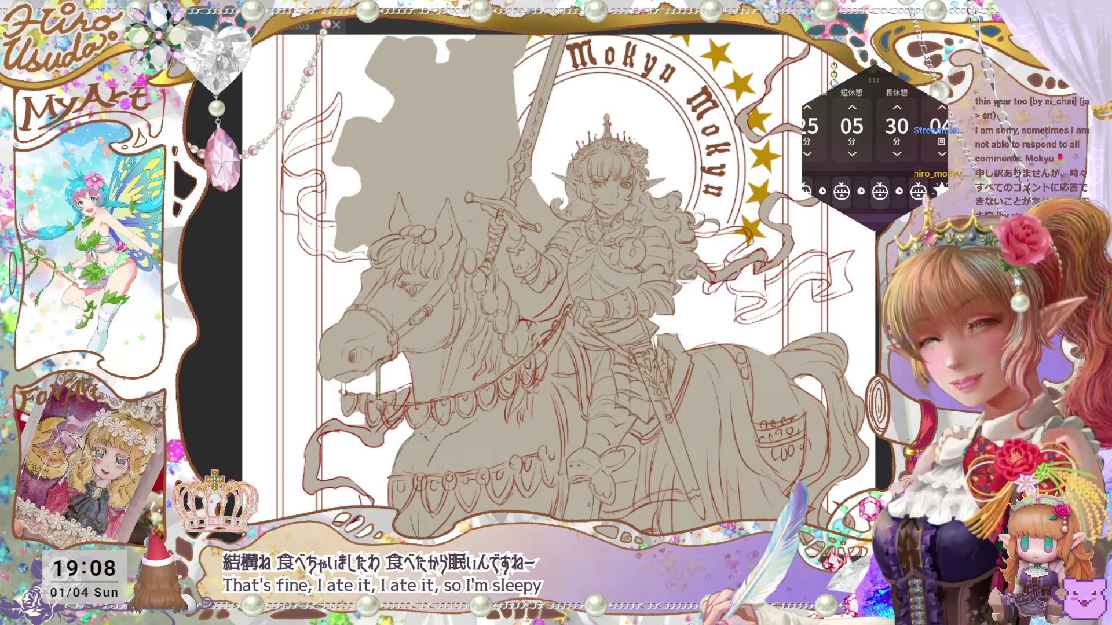
{"action": "key", "text": "ctrl+y"}
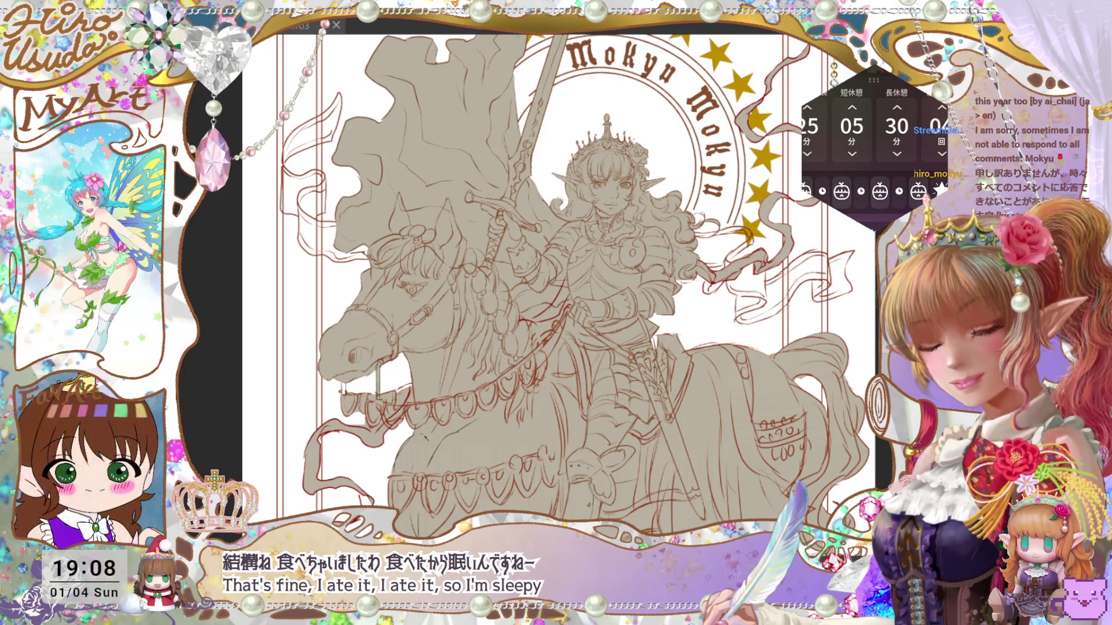
{"action": "key", "text": "ctrl+z"}
{"action": "key", "text": "ctrl+y"}
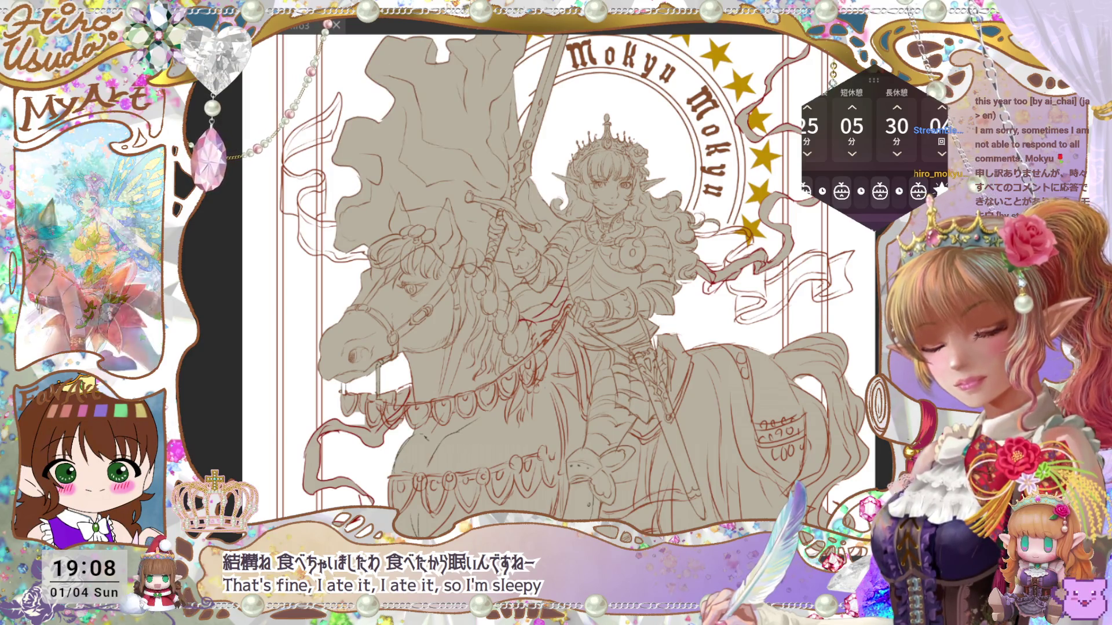
{"action": "key", "text": "ctrl+z"}
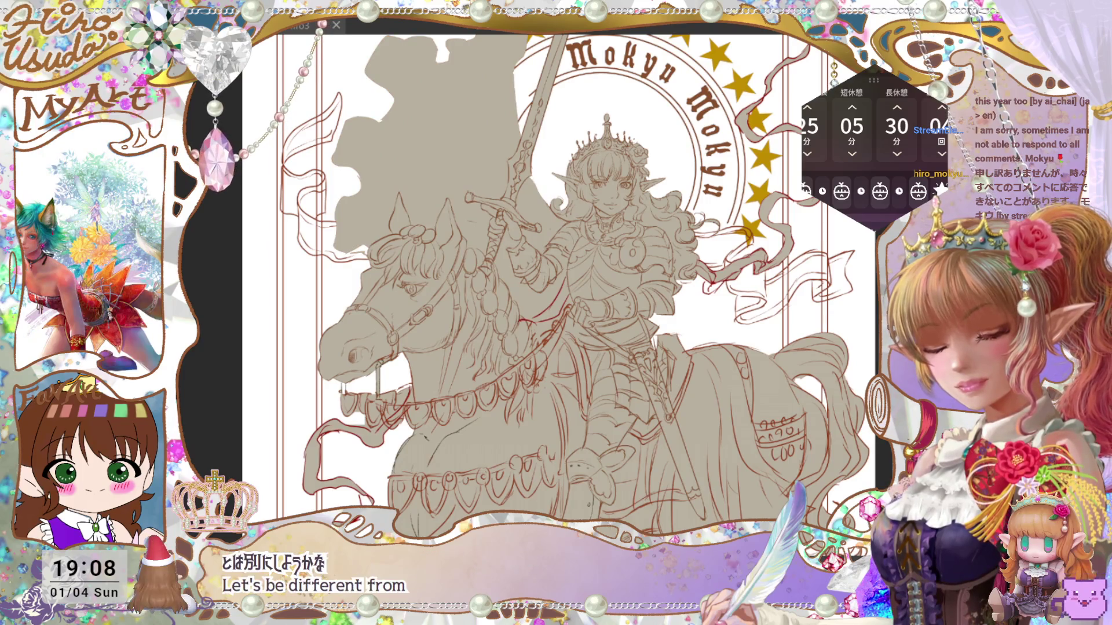
{"action": "key", "text": "ctrl+z"}
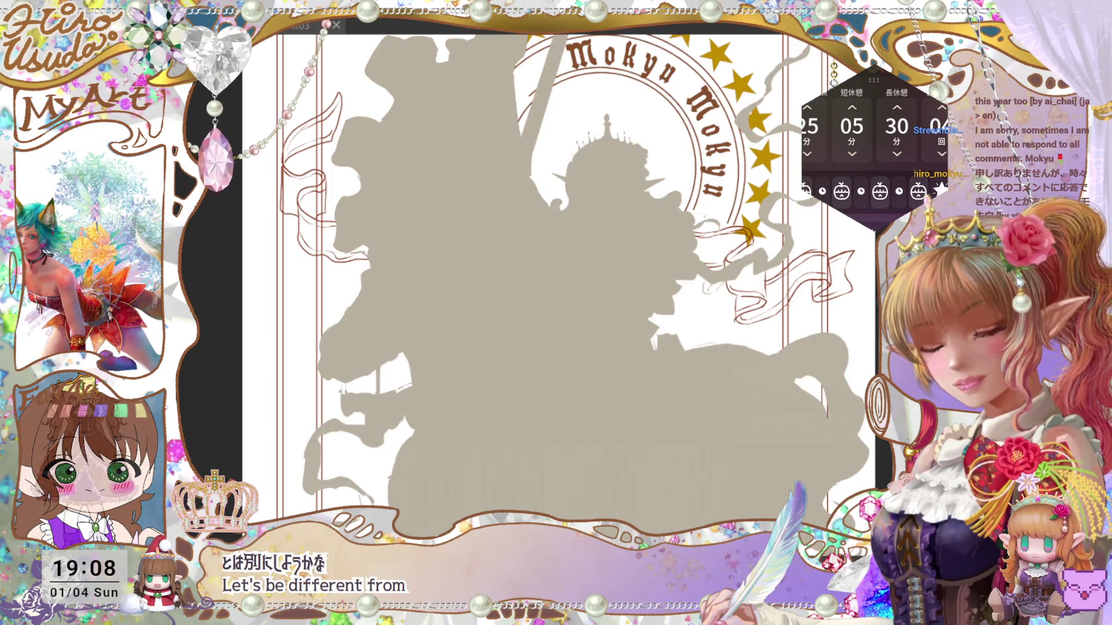
Hide the beige fill and the frame, title and stars, showing the knight-and-horse line art again.
{"action": "key", "text": "ctrl+z"}
{"action": "key", "text": "ctrl+y"}
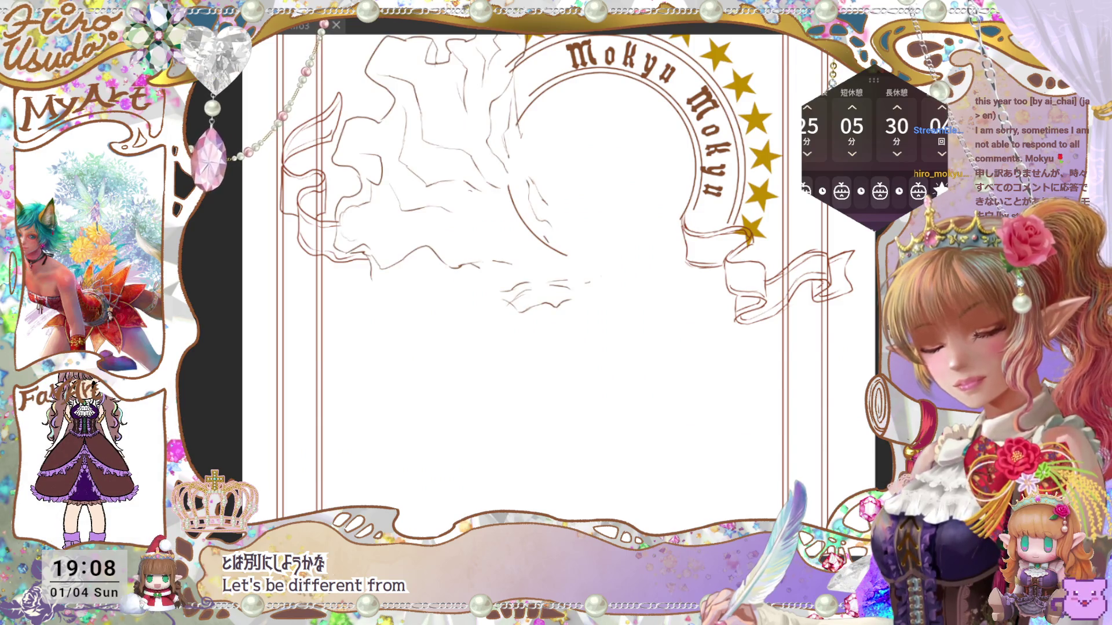
{"action": "key", "text": "ctrl+y"}
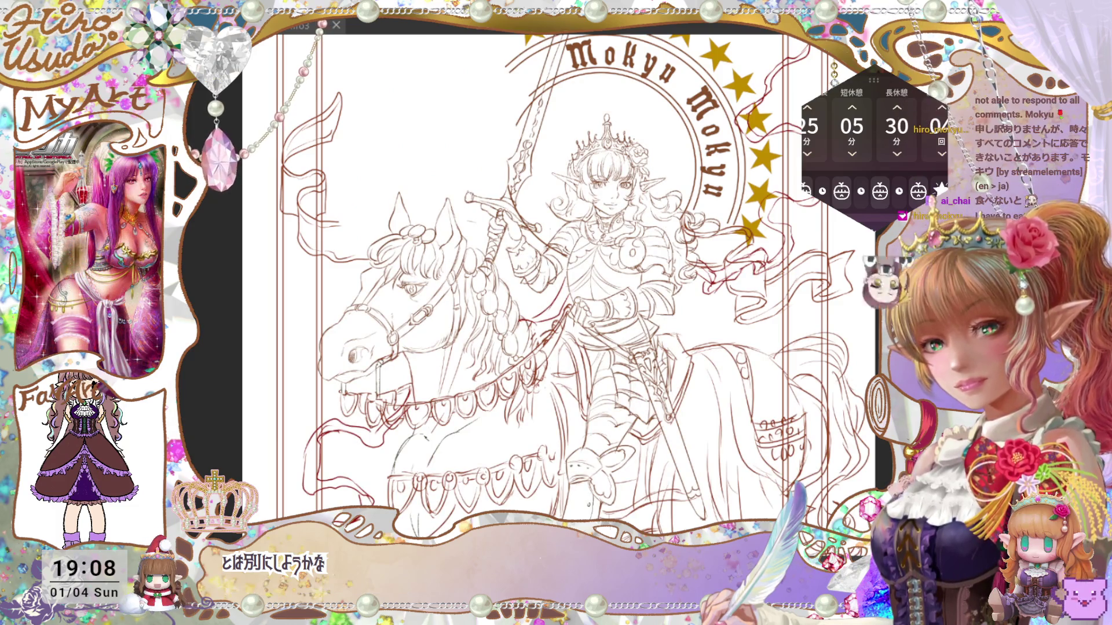
{"action": "key", "text": "ctrl+z"}
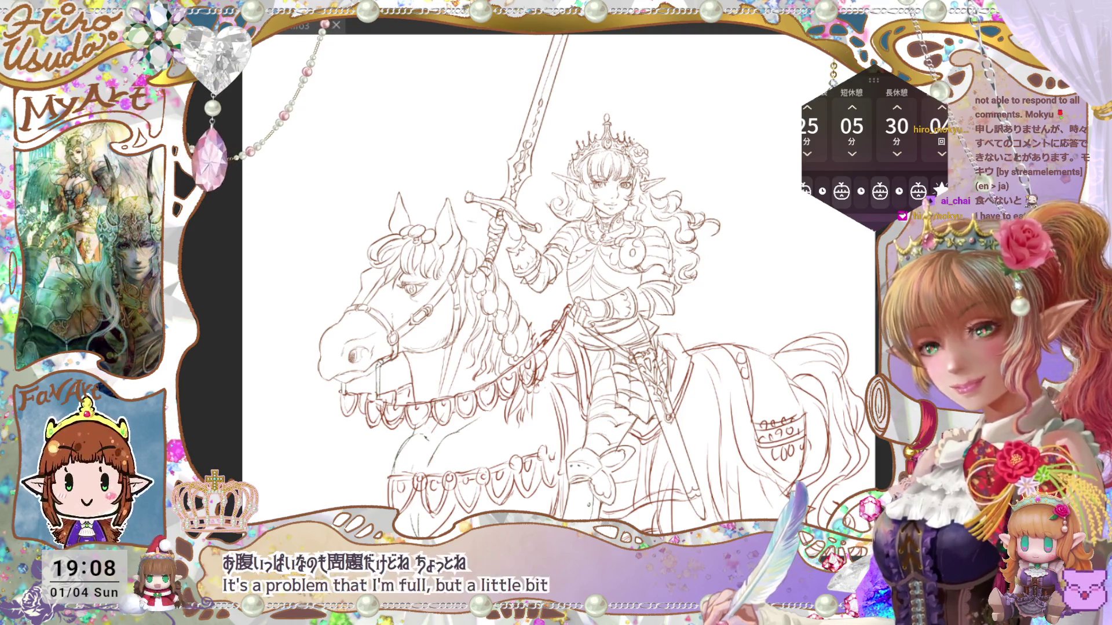
Auto-select the area inside the knight-and-horse line art, fill it beige, deselect, and view the whole page.
{"action": "left_click", "coordinate": [788, 244]}
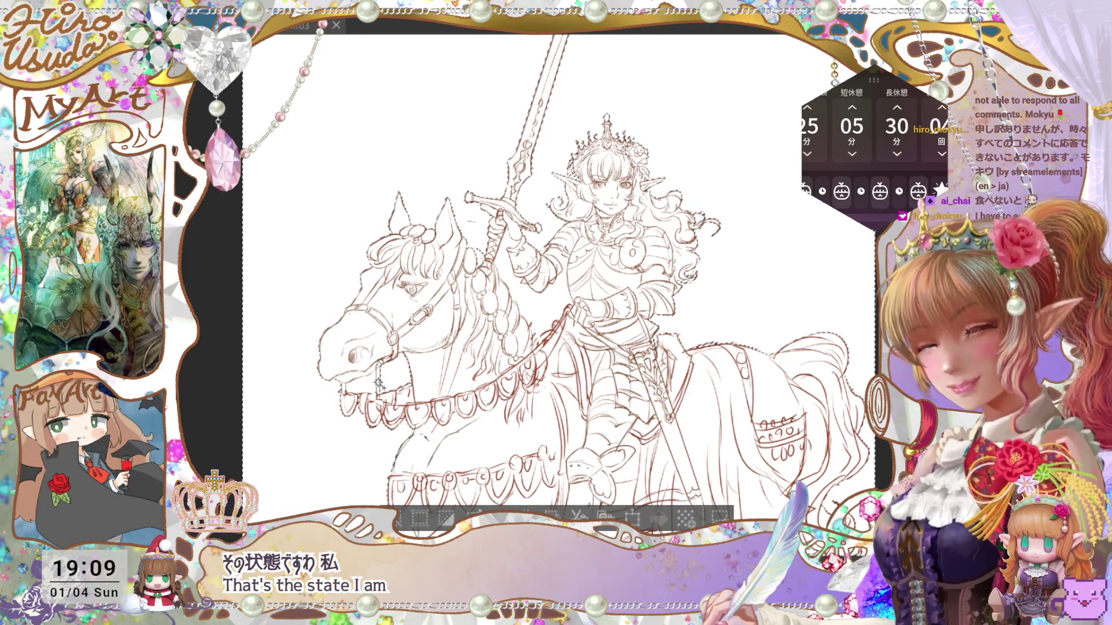
{"action": "left_click_drag", "start_coordinate": [802, 469], "coordinate": [802, 400]}
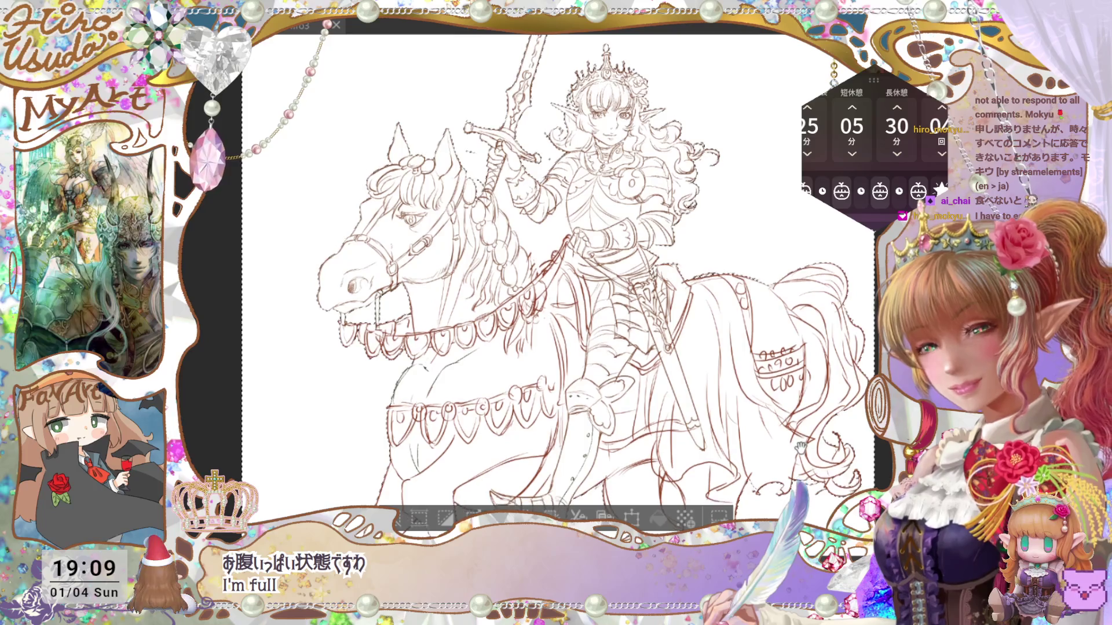
{"action": "left_click_drag", "start_coordinate": [642, 334], "coordinate": [643, 212]}
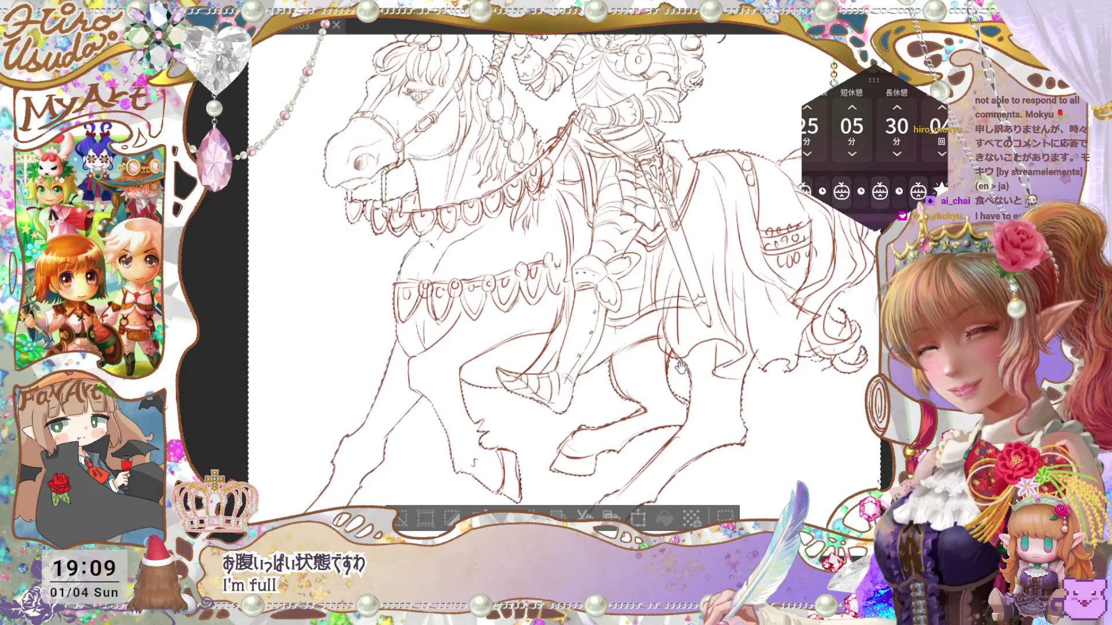
{"action": "mouse_move", "coordinate": [680, 400]}
{"action": "left_mouse_down"}
{"action": "mouse_move", "coordinate": [819, 283]}
{"action": "mouse_move", "coordinate": [814, 240]}
{"action": "left_mouse_up"}
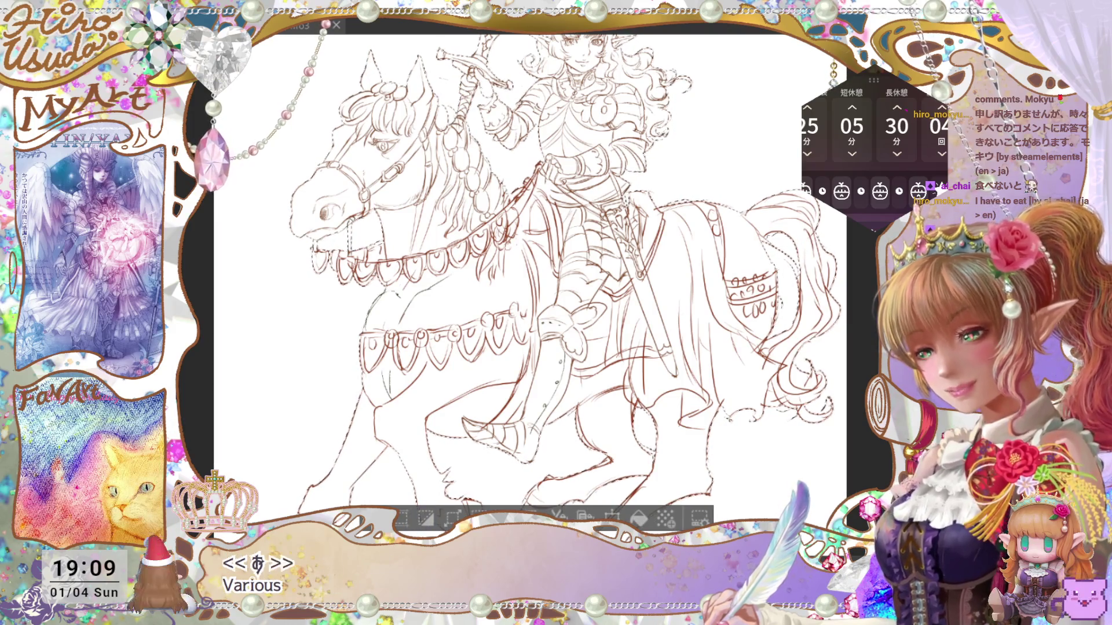
{"action": "left_click", "coordinate": [645, 512]}
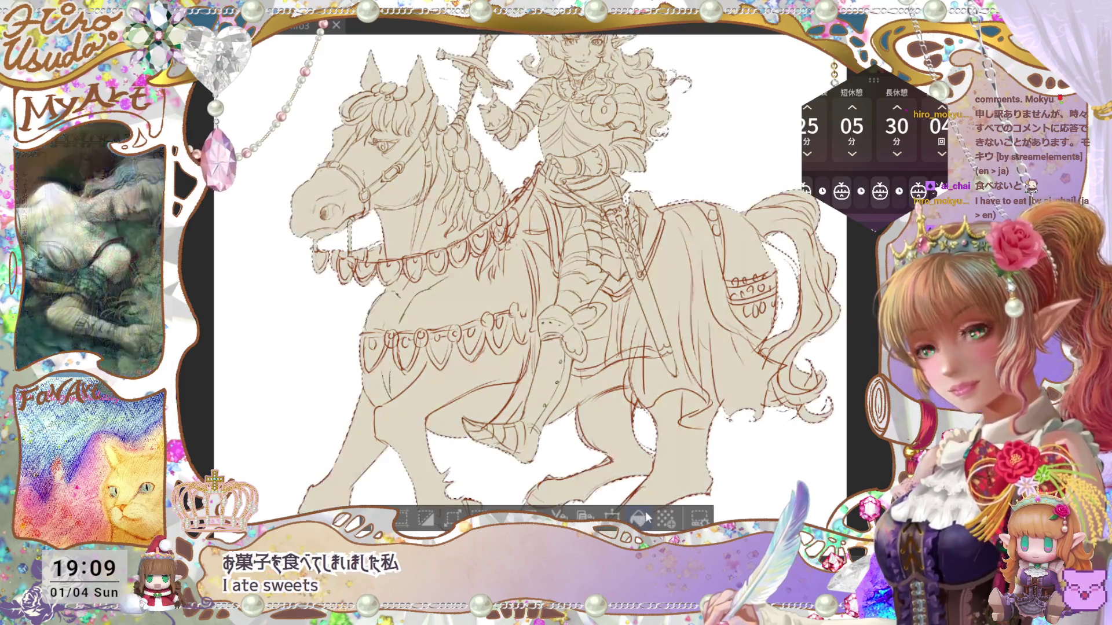
{"action": "key", "text": "ctrl+d"}
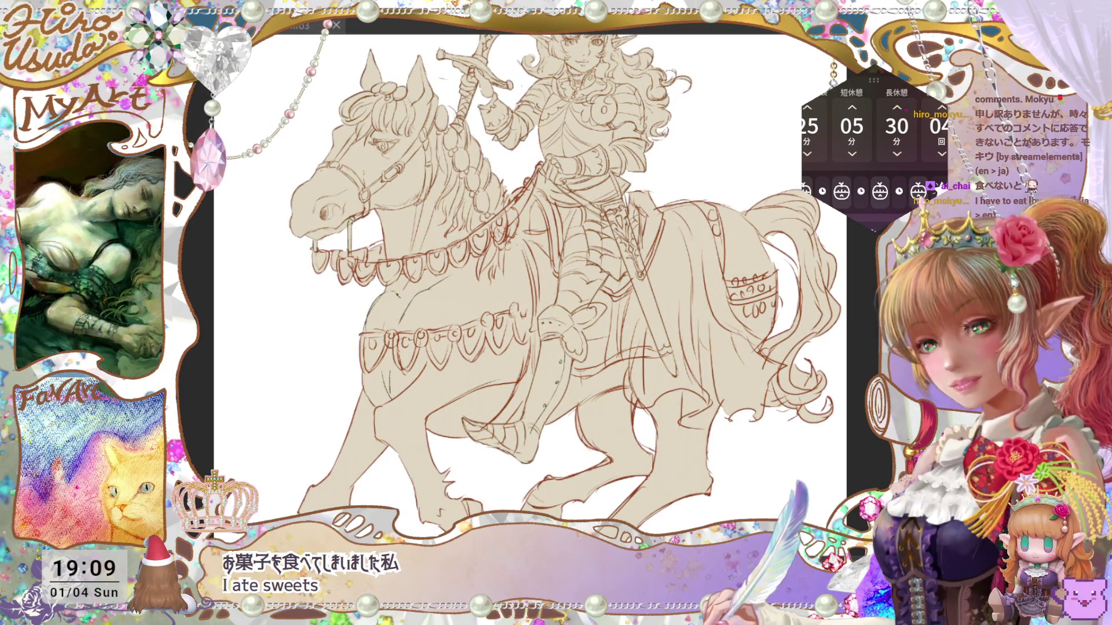
{"action": "key", "text": "ctrl+0"}
Pan and zoom out until the whole elf knight on horseback fits the window.
{"action": "left_click_drag", "start_coordinate": [794, 365], "coordinate": [789, 425]}
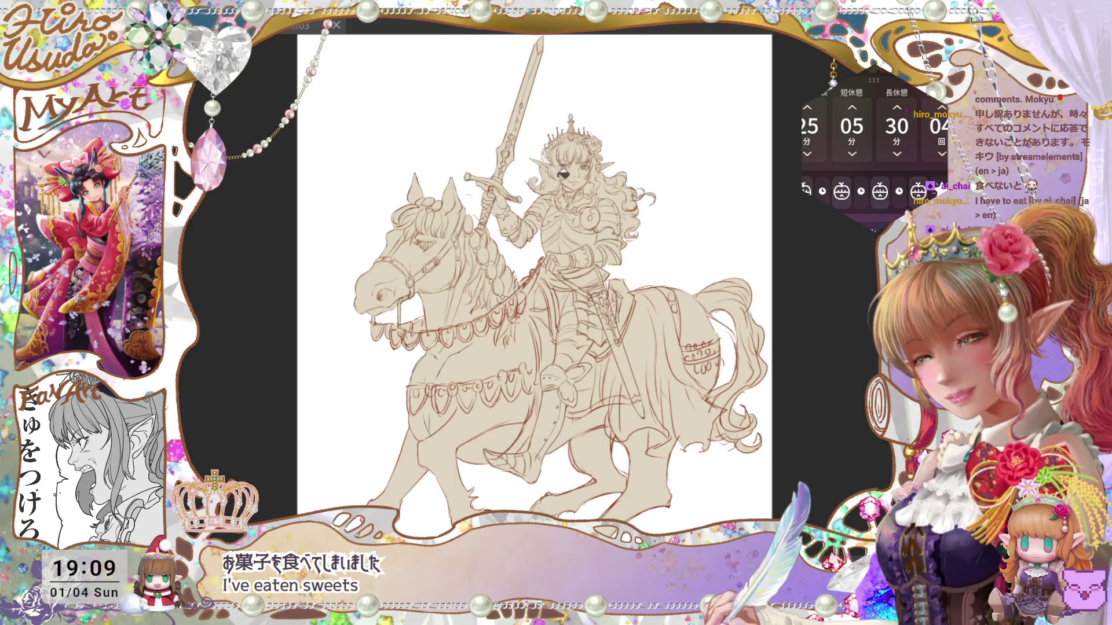
{"action": "mouse_move", "coordinate": [701, 420]}
{"action": "left_mouse_down"}
{"action": "mouse_move", "coordinate": [708, 395]}
{"action": "mouse_move", "coordinate": [716, 430]}
{"action": "left_mouse_up"}
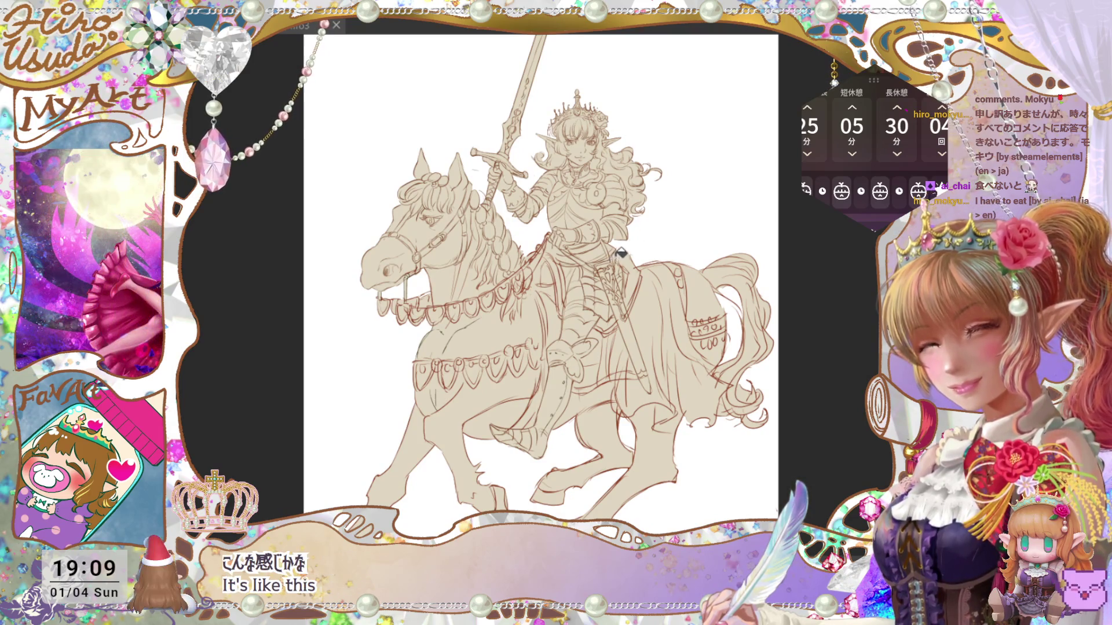
{"action": "left_click_drag", "start_coordinate": [687, 299], "coordinate": [717, 377]}
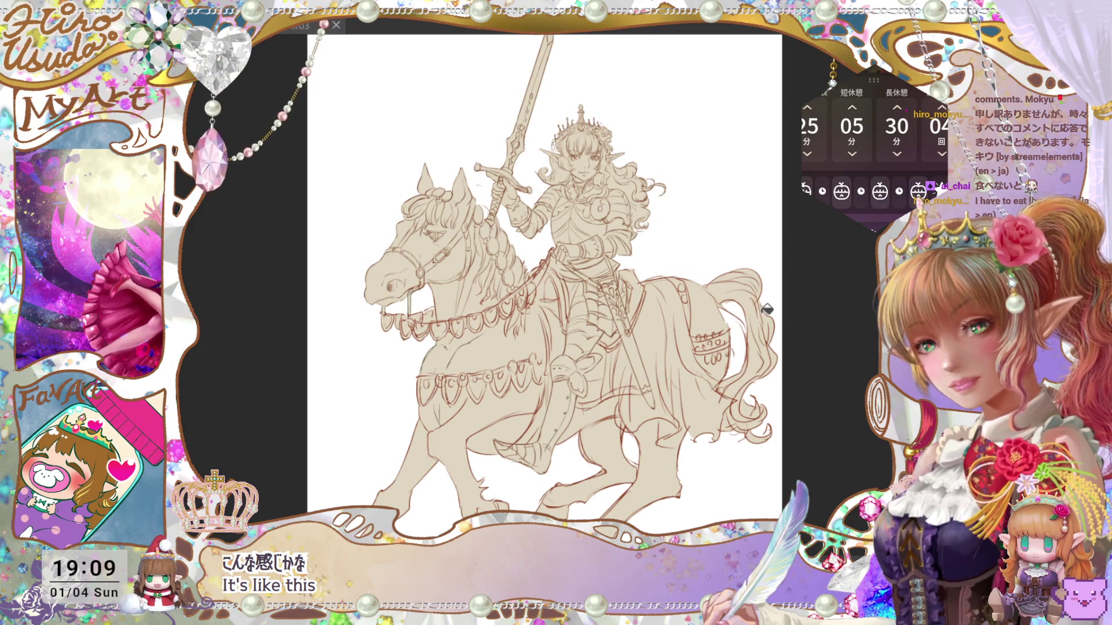
{"action": "key", "text": "ctrl+z"}
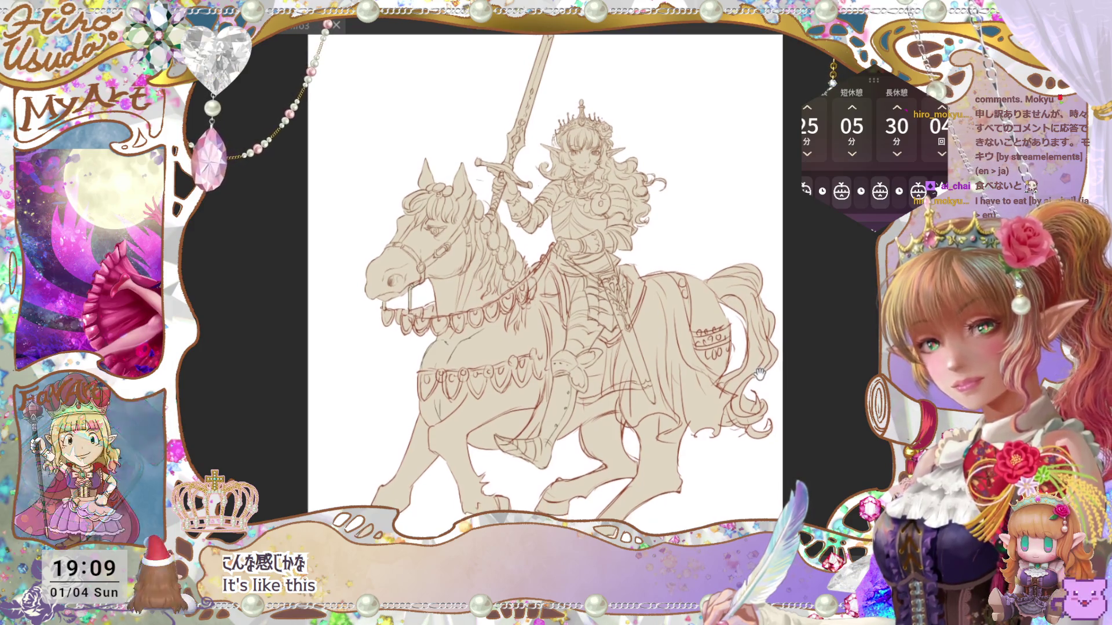
{"action": "key", "text": "Return"}
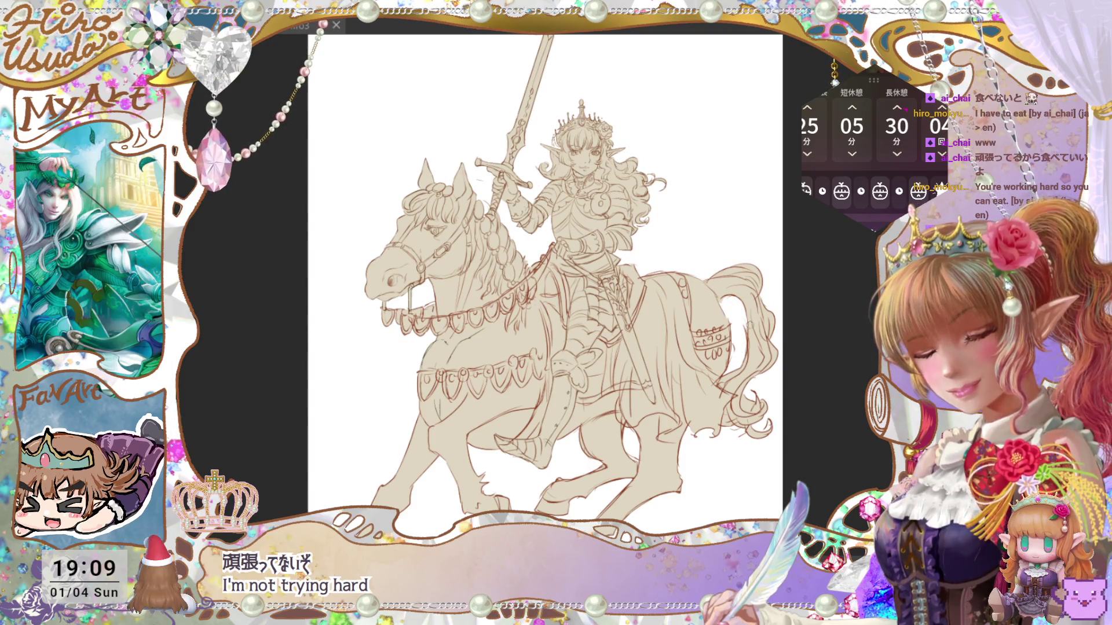
{"action": "key", "text": "ctrl+minus"}
{"action": "key", "text": "ctrl+minus"}
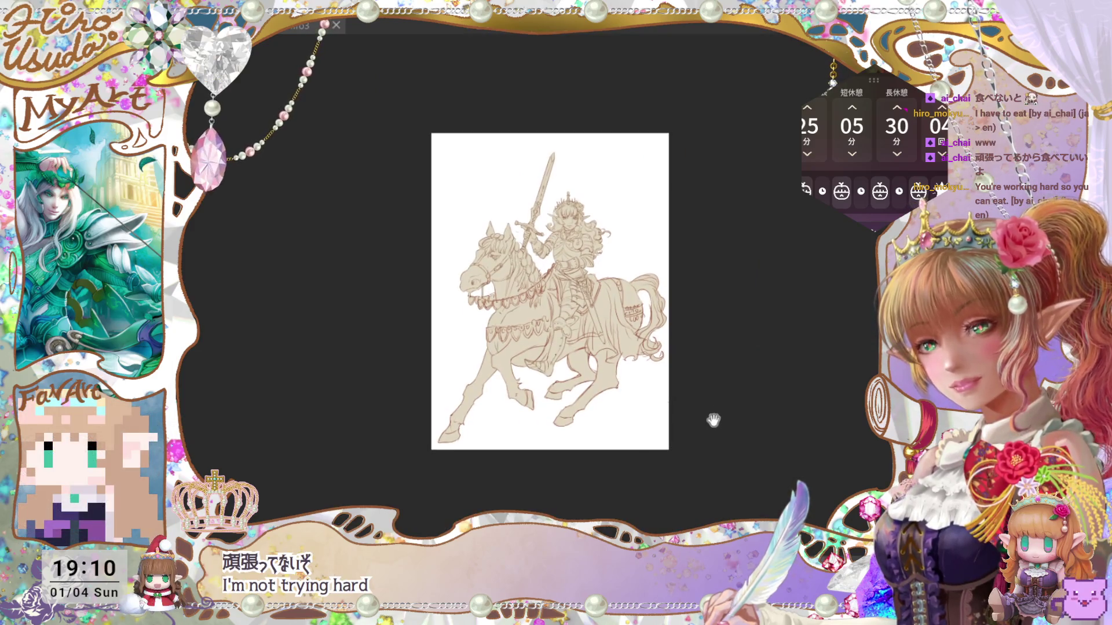
Zoom in on the ribbon sketch and start its outline strokes, undoing an accidental clear.
{"action": "key", "text": "ctrl+t"}
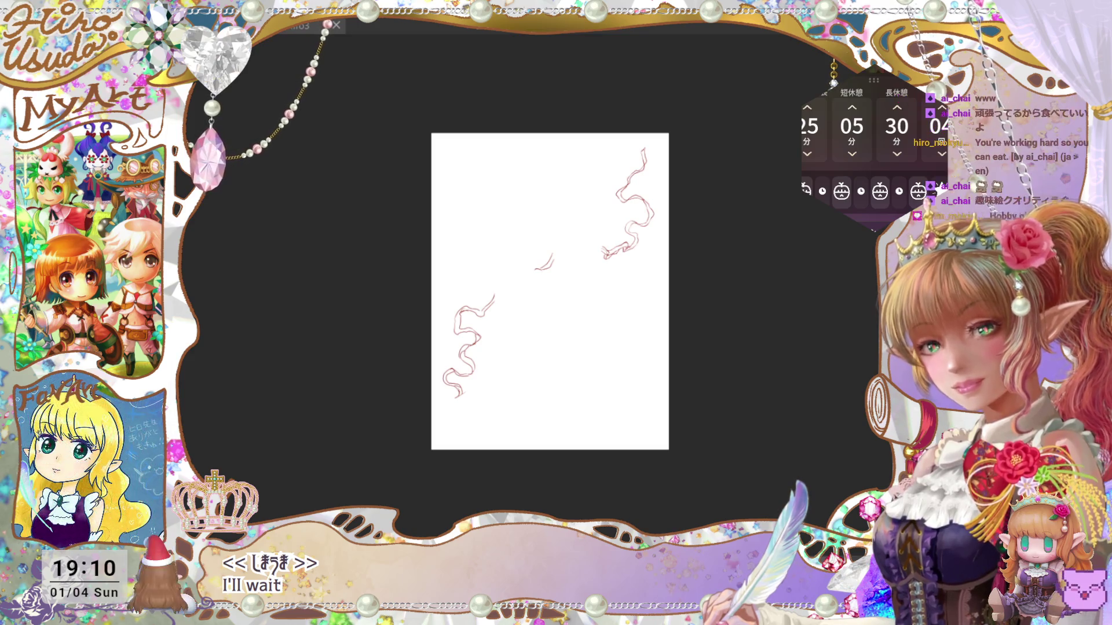
{"action": "key", "text": "ctrl+plus"}
{"action": "key", "text": "ctrl+plus"}
{"action": "key", "text": "ctrl+plus"}
{"action": "left_click_drag", "start_coordinate": [846, 422], "coordinate": [832, 499]}
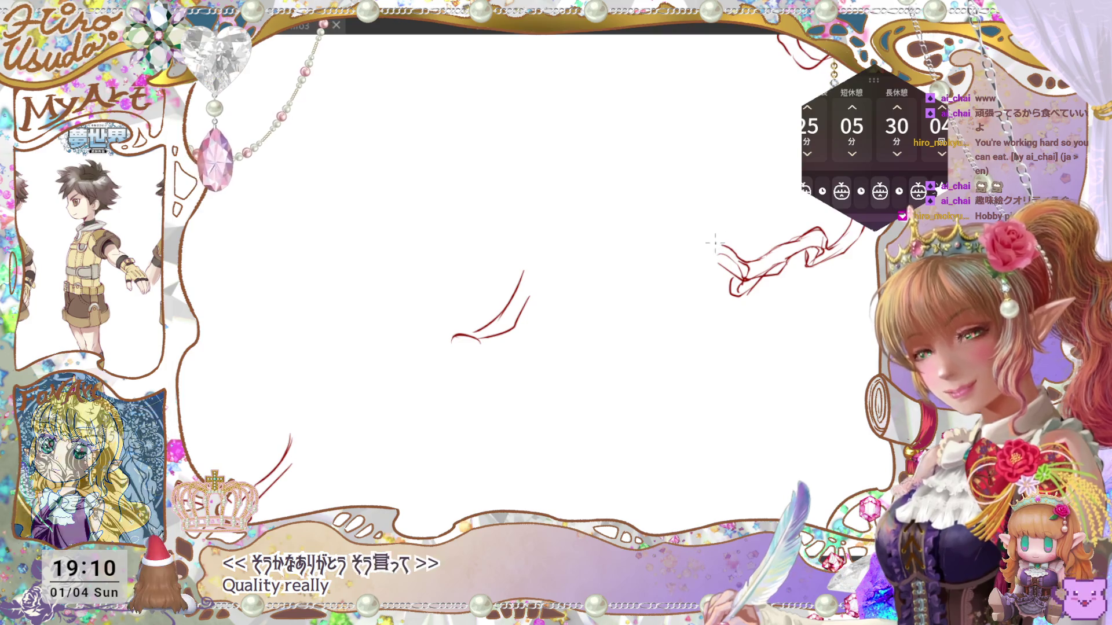
{"action": "mouse_move", "coordinate": [675, 232]}
{"action": "left_mouse_down"}
{"action": "mouse_move", "coordinate": [666, 239]}
{"action": "mouse_move", "coordinate": [689, 247]}
{"action": "left_mouse_up"}
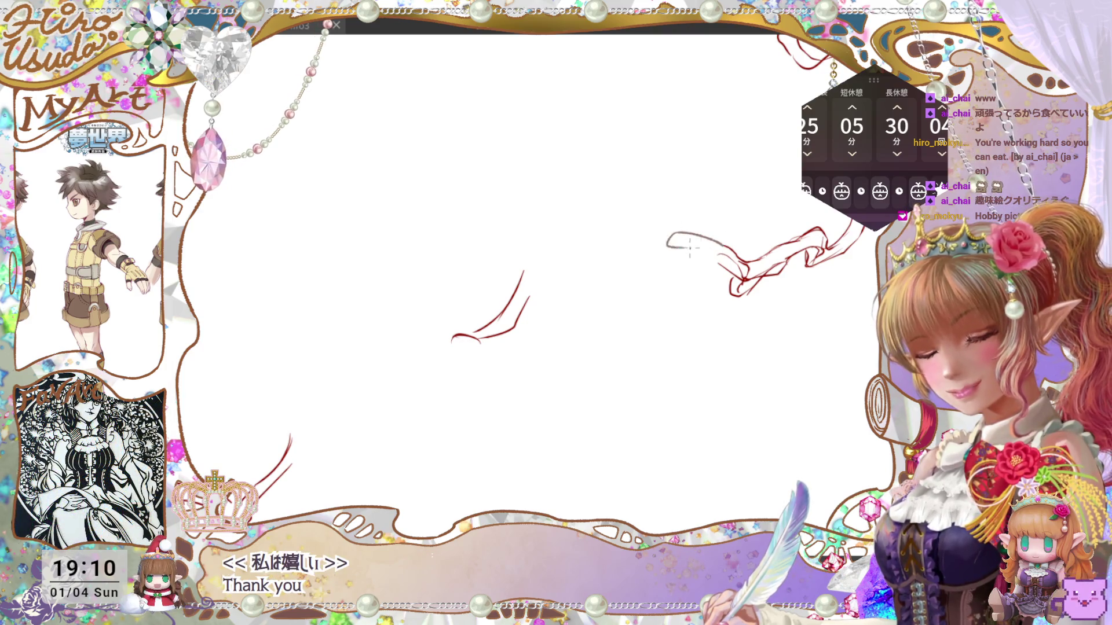
{"action": "scroll", "coordinate": [556, 330], "scroll_direction": "up", "scroll_amount": 1}
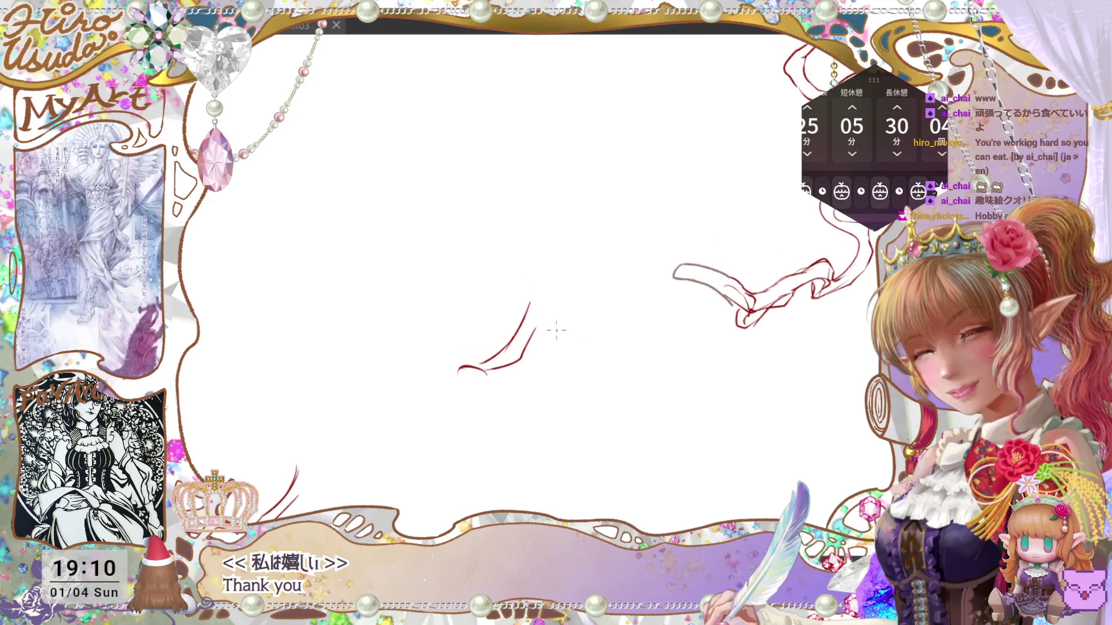
{"action": "left_click_drag", "start_coordinate": [533, 332], "coordinate": [571, 287]}
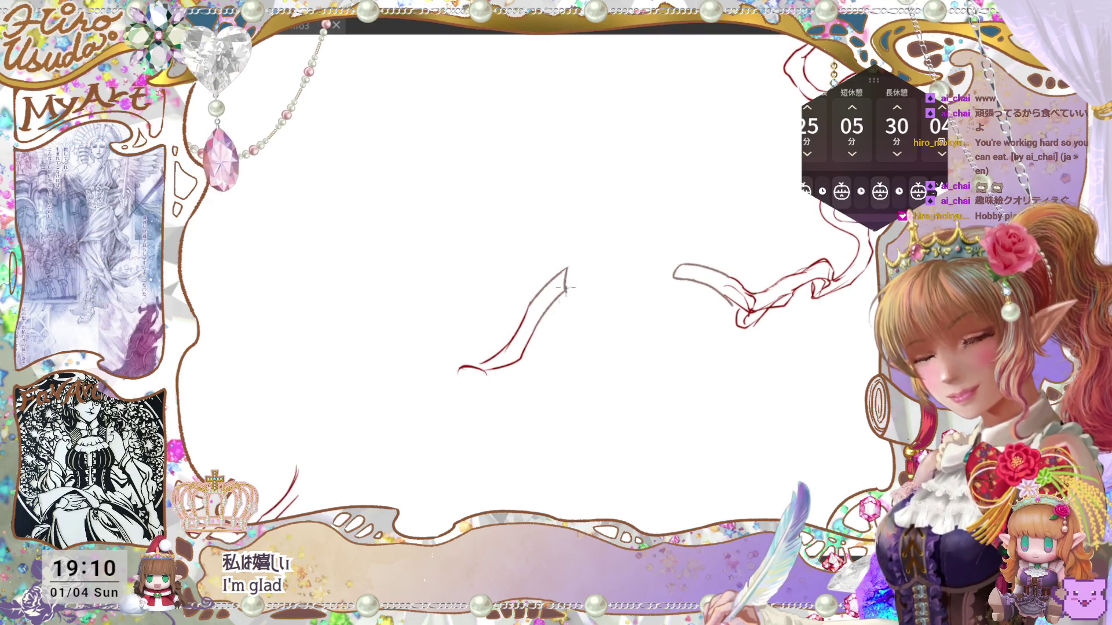
{"action": "key", "text": "Delete"}
{"action": "left_click_drag", "start_coordinate": [460, 368], "coordinate": [472, 365]}
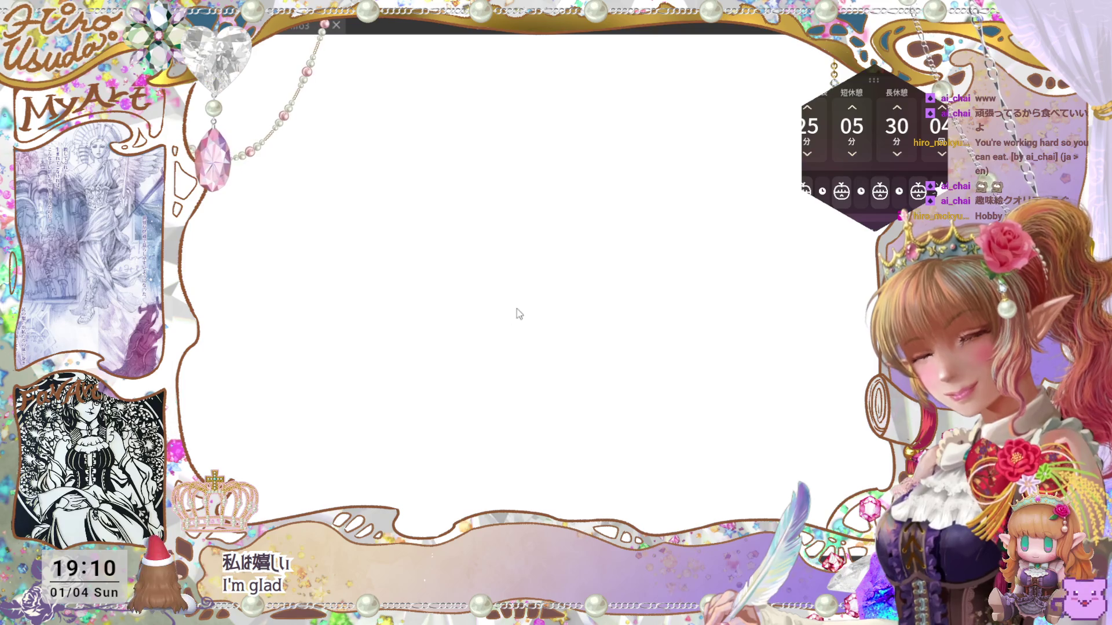
{"action": "key", "text": "ctrl+z"}
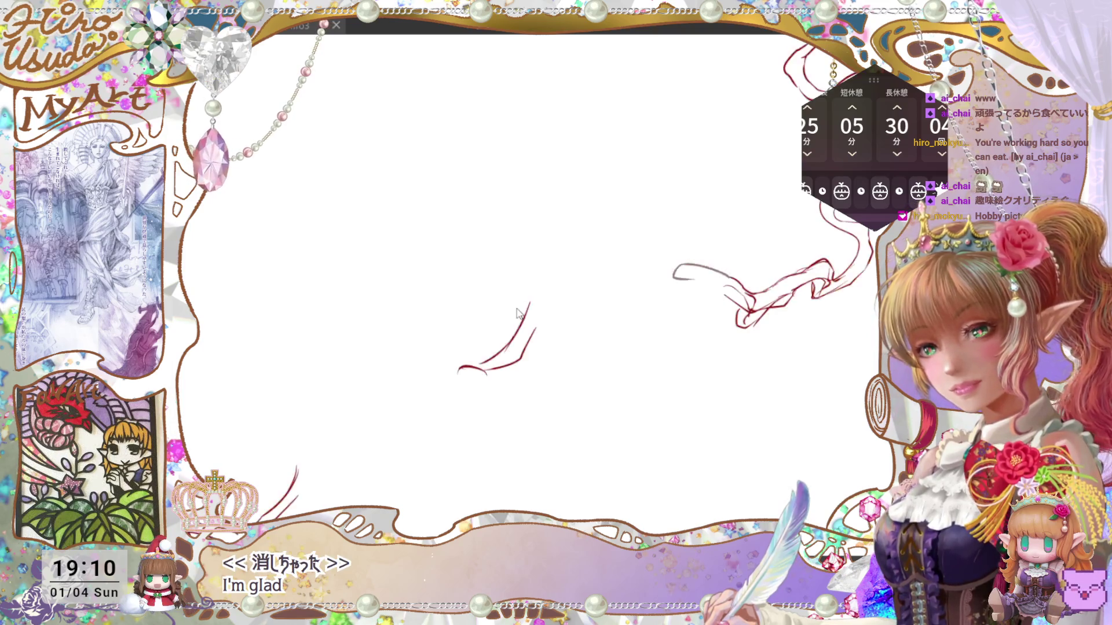
Trace red outlines along the upper and lower ribbon edges, then fit the page to review.
{"action": "left_click_drag", "start_coordinate": [706, 423], "coordinate": [707, 434]}
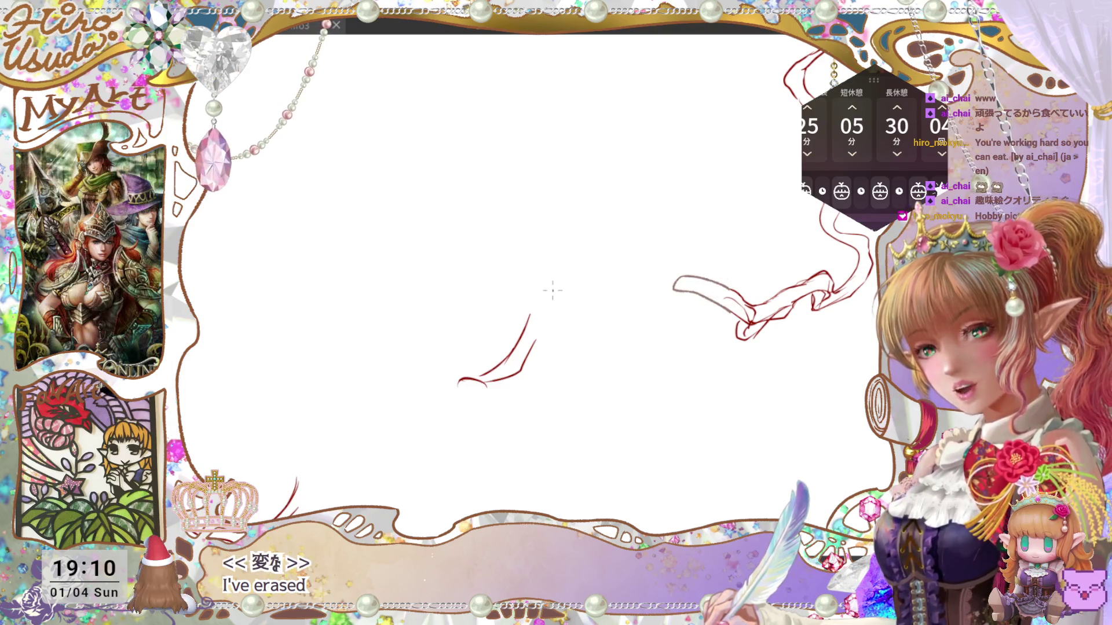
{"action": "left_click_drag", "start_coordinate": [545, 293], "coordinate": [533, 347]}
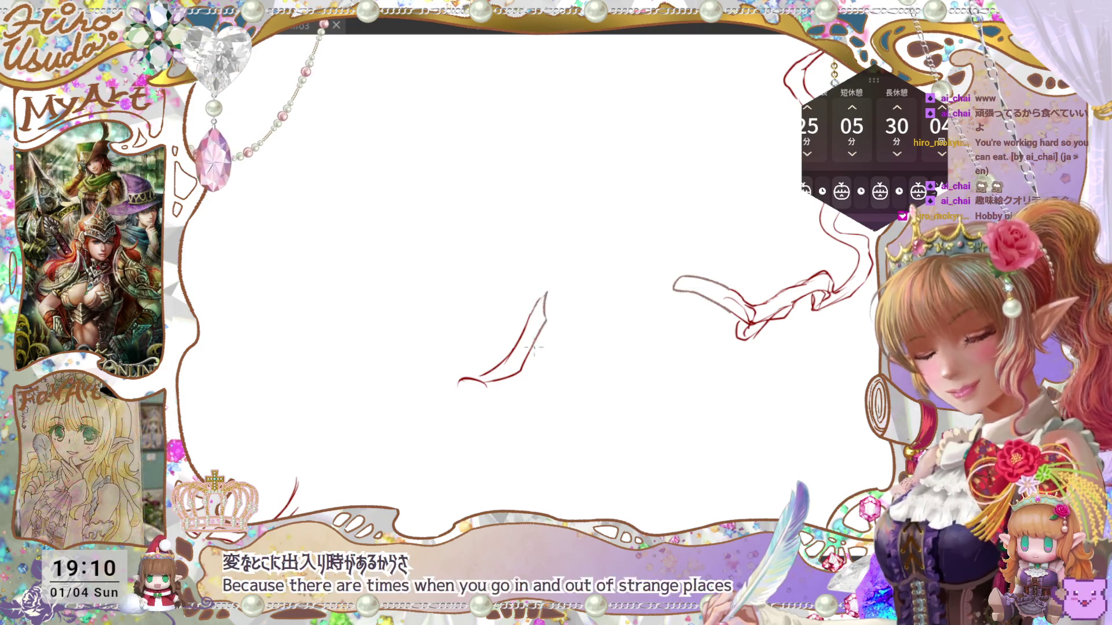
{"action": "left_click_drag", "start_coordinate": [501, 415], "coordinate": [572, 383]}
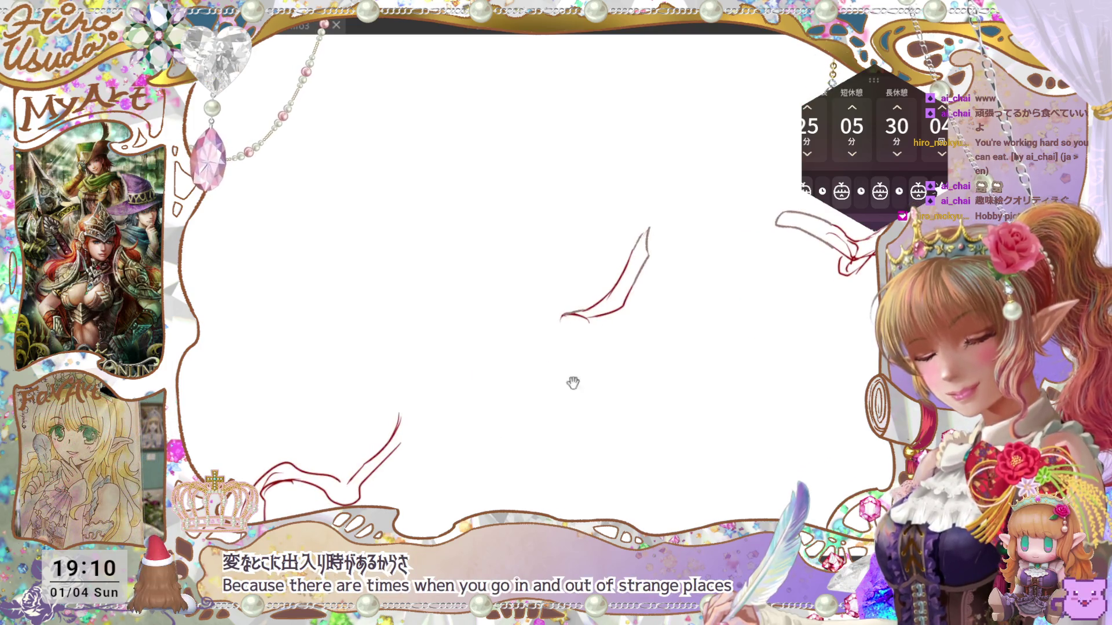
{"action": "left_click_drag", "start_coordinate": [399, 421], "coordinate": [410, 380]}
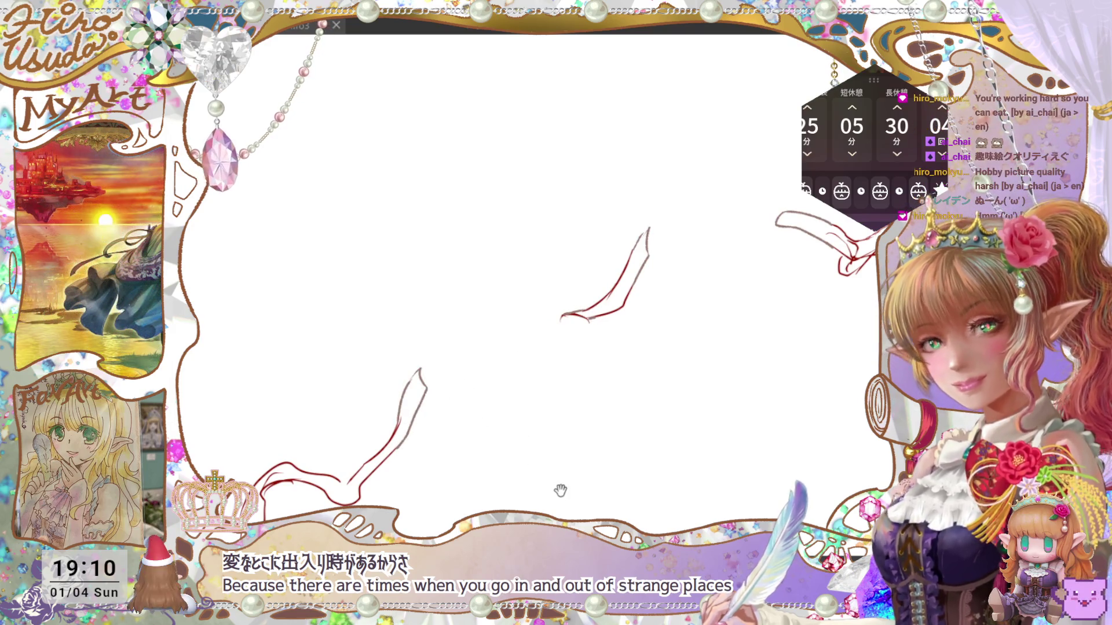
{"action": "left_click_drag", "start_coordinate": [634, 446], "coordinate": [637, 435]}
{"action": "key", "text": "ctrl+0"}
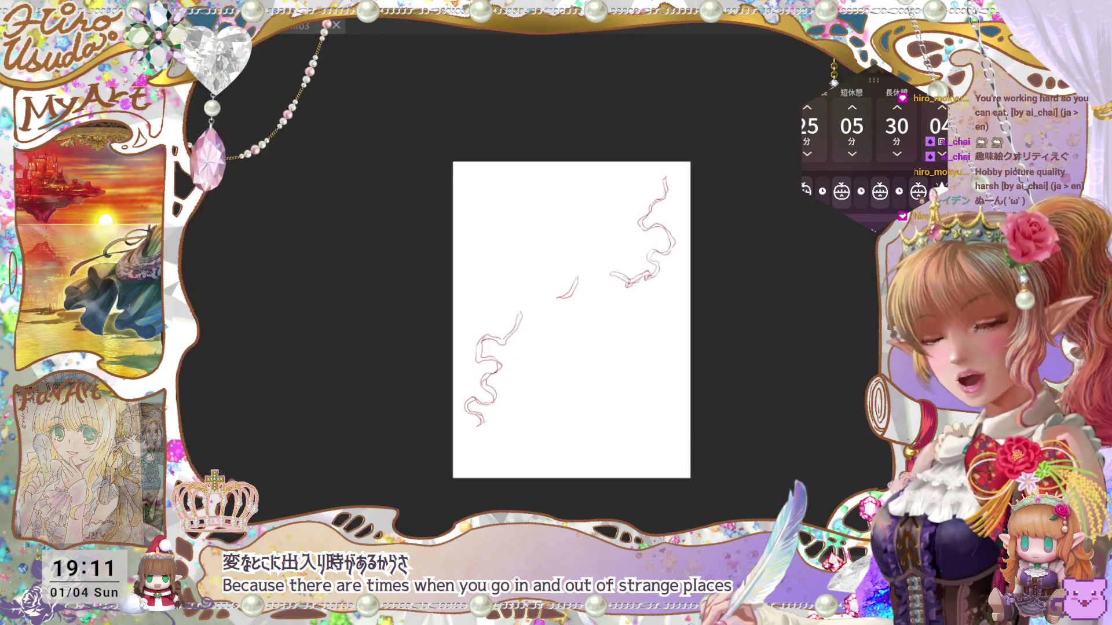
{"action": "scroll", "coordinate": [579, 290], "scroll_direction": "up", "scroll_amount": 3}
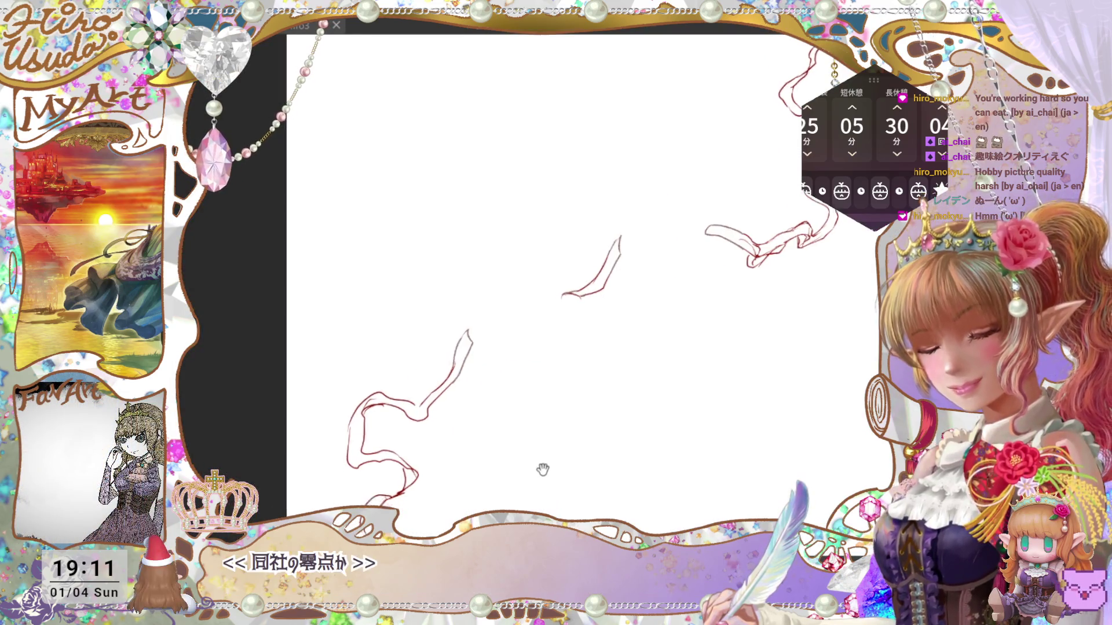
{"action": "left_click_drag", "start_coordinate": [541, 464], "coordinate": [606, 370]}
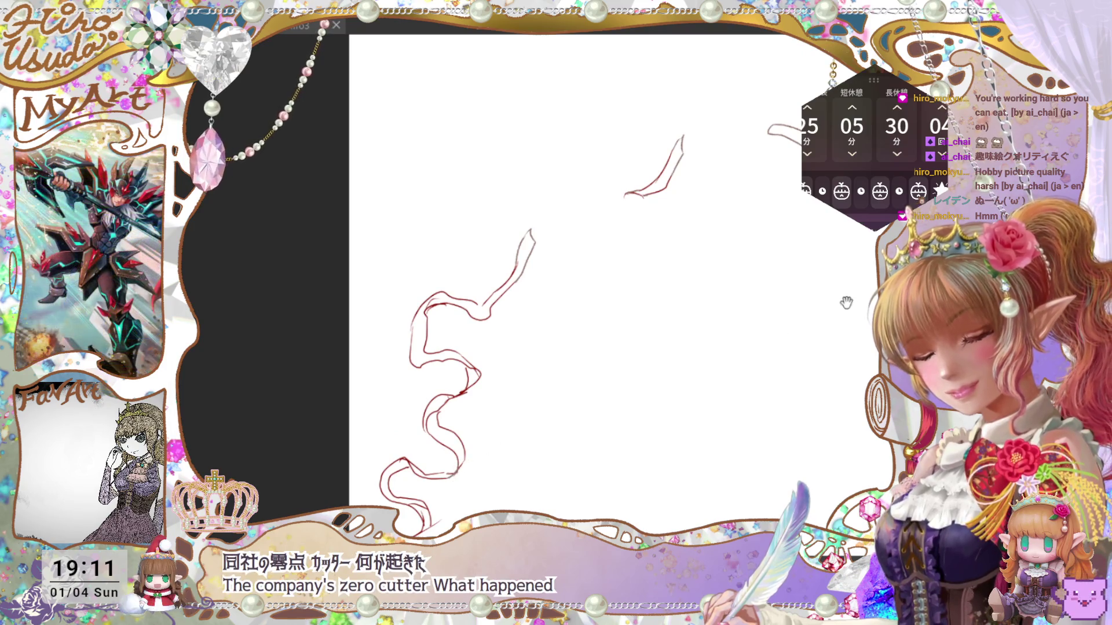
{"action": "mouse_move", "coordinate": [781, 248]}
{"action": "left_mouse_down"}
{"action": "mouse_move", "coordinate": [596, 432]}
{"action": "mouse_move", "coordinate": [660, 442]}
{"action": "mouse_move", "coordinate": [664, 486]}
{"action": "left_mouse_up"}
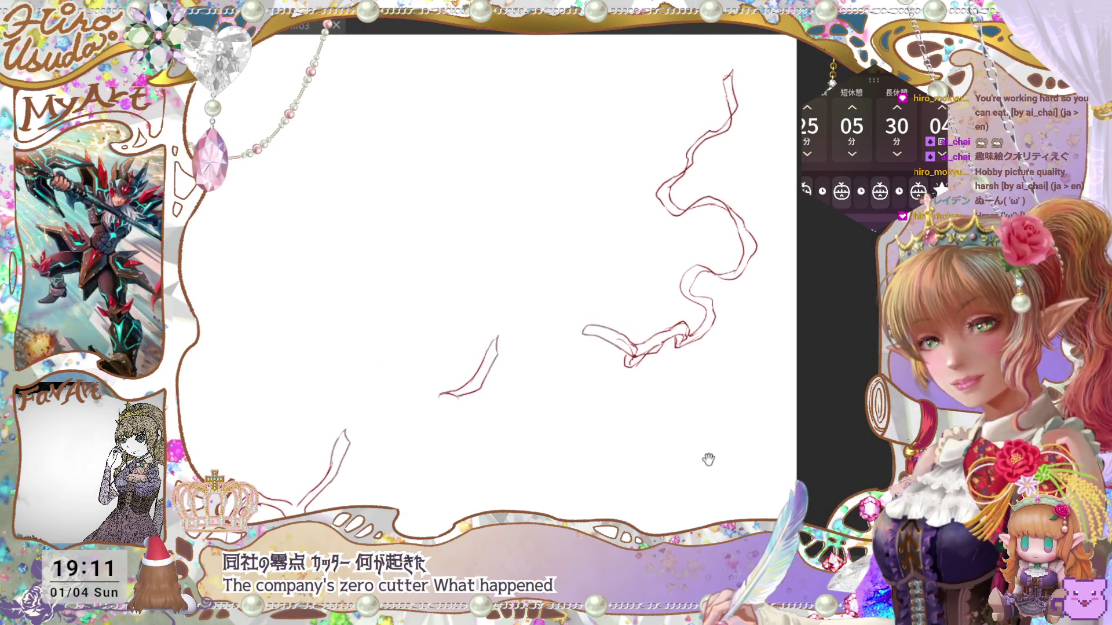
{"action": "key", "text": "ctrl+0"}
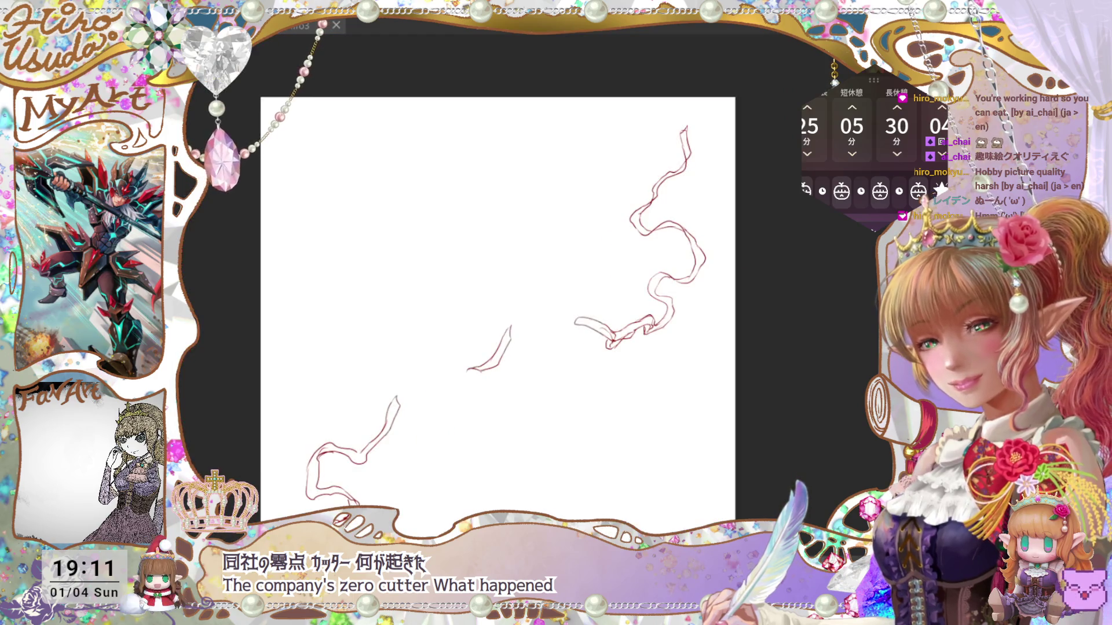
{"action": "left_click_drag", "start_coordinate": [658, 437], "coordinate": [665, 409]}
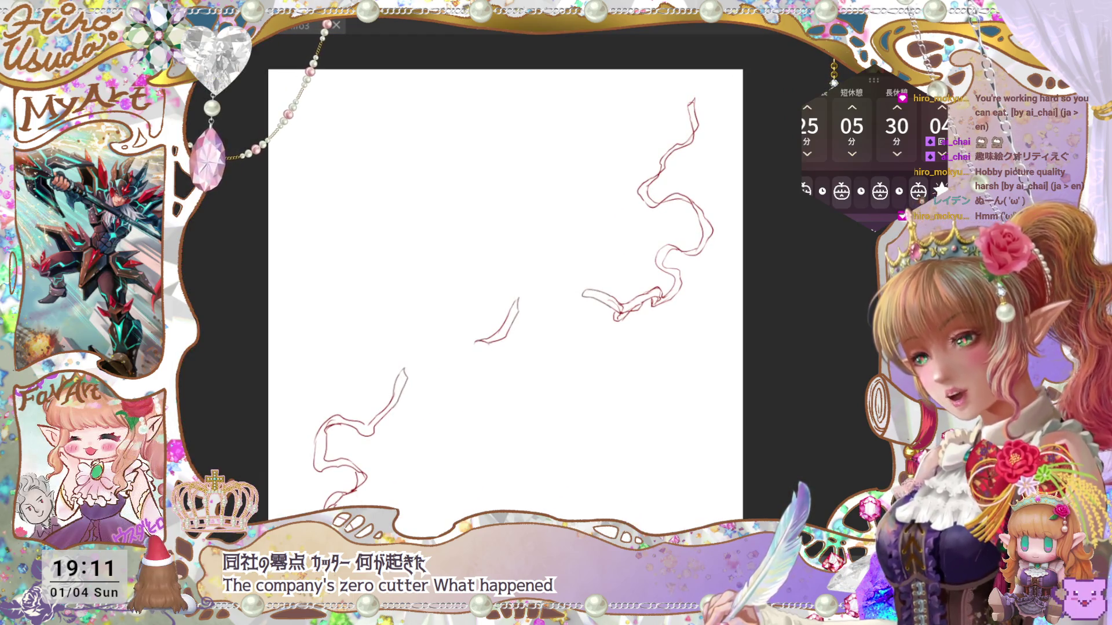
Select the ribbon line strokes, fill them solid red, and deselect.
{"action": "left_click", "coordinate": [519, 216]}
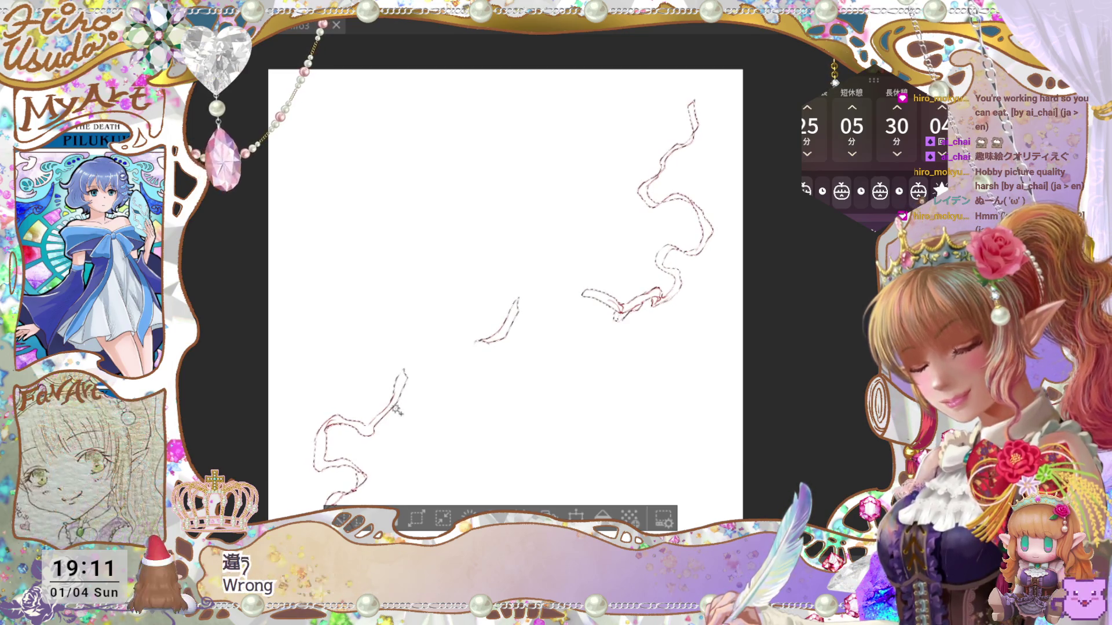
{"action": "left_click", "coordinate": [609, 513]}
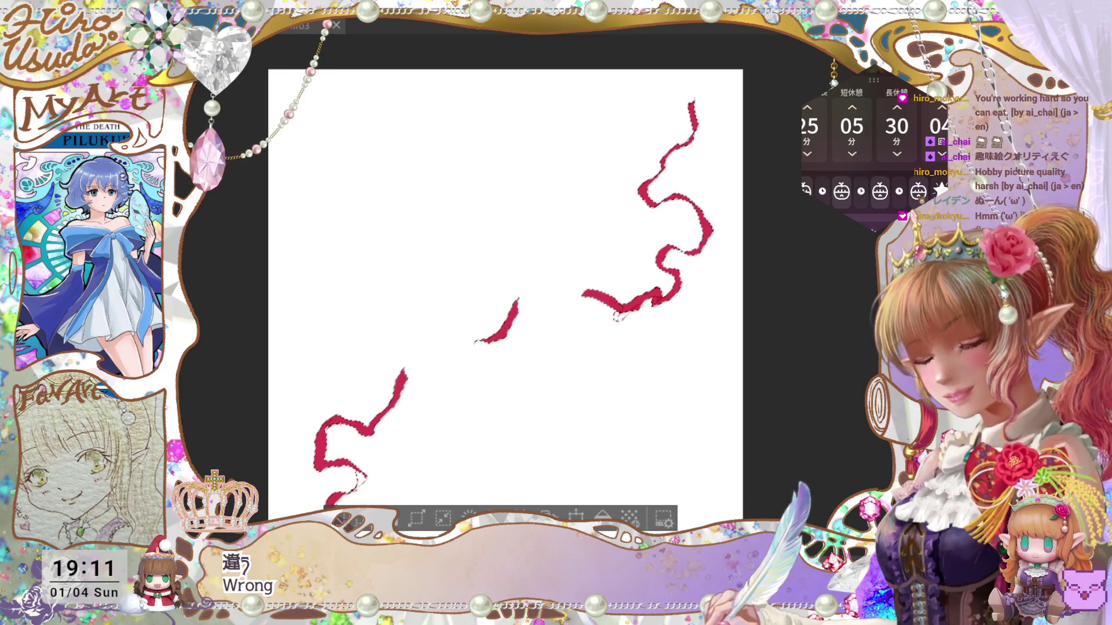
{"action": "key", "text": "ctrl+d"}
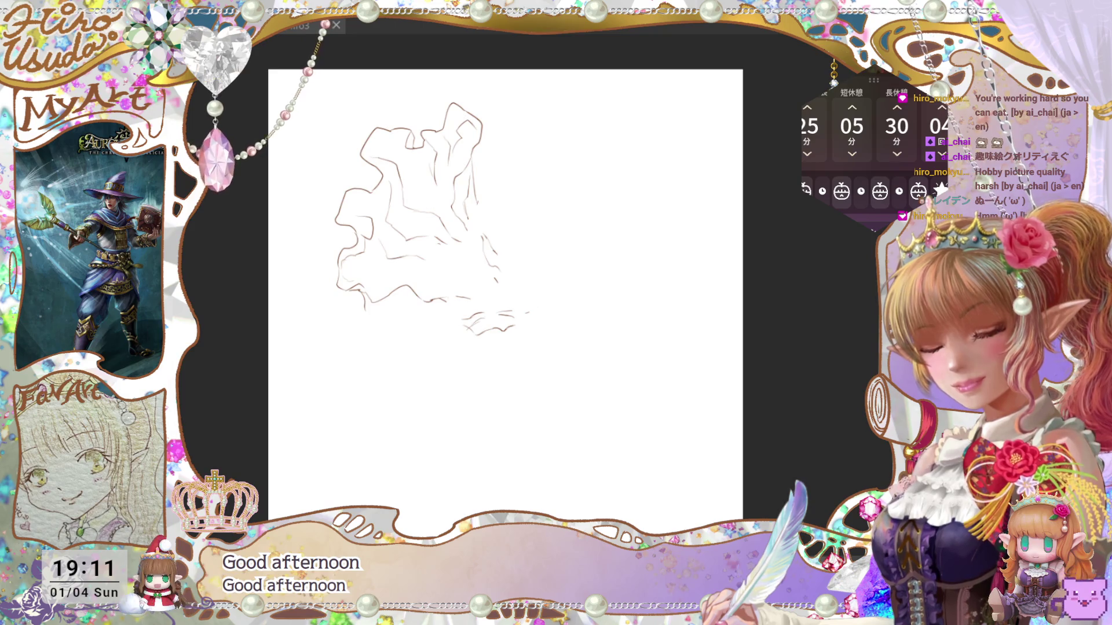
Ink the right and lower edges of the ruffled drape with dark outlines.
{"action": "scroll", "coordinate": [455, 174], "scroll_direction": "up", "scroll_amount": 3}
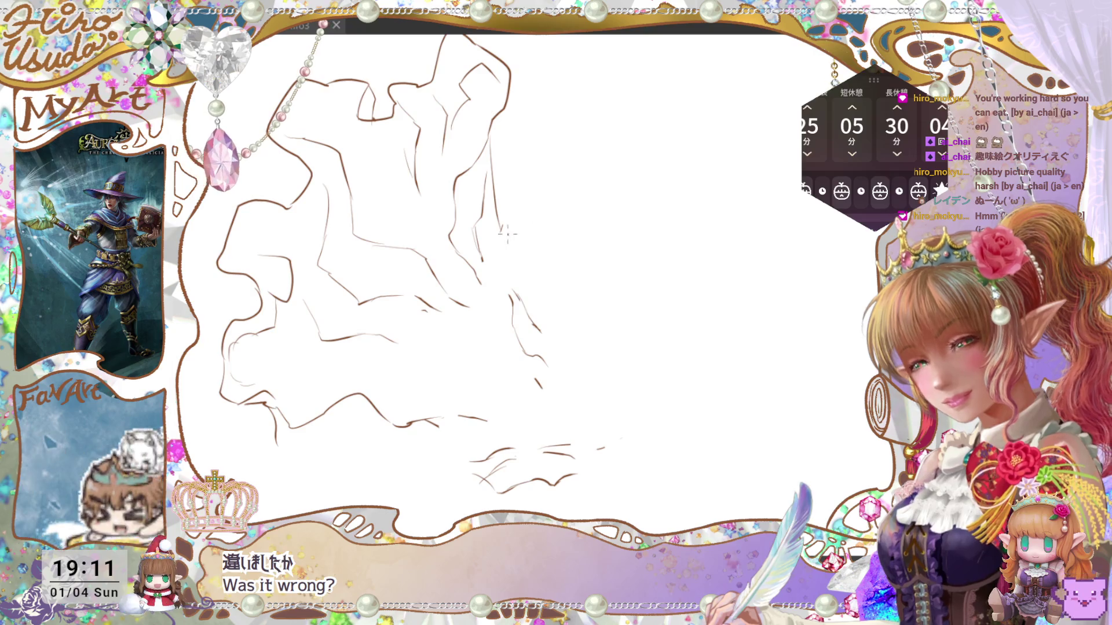
{"action": "mouse_move", "coordinate": [504, 229]}
{"action": "left_mouse_down"}
{"action": "mouse_move", "coordinate": [511, 297]}
{"action": "mouse_move", "coordinate": [550, 350]}
{"action": "left_mouse_up"}
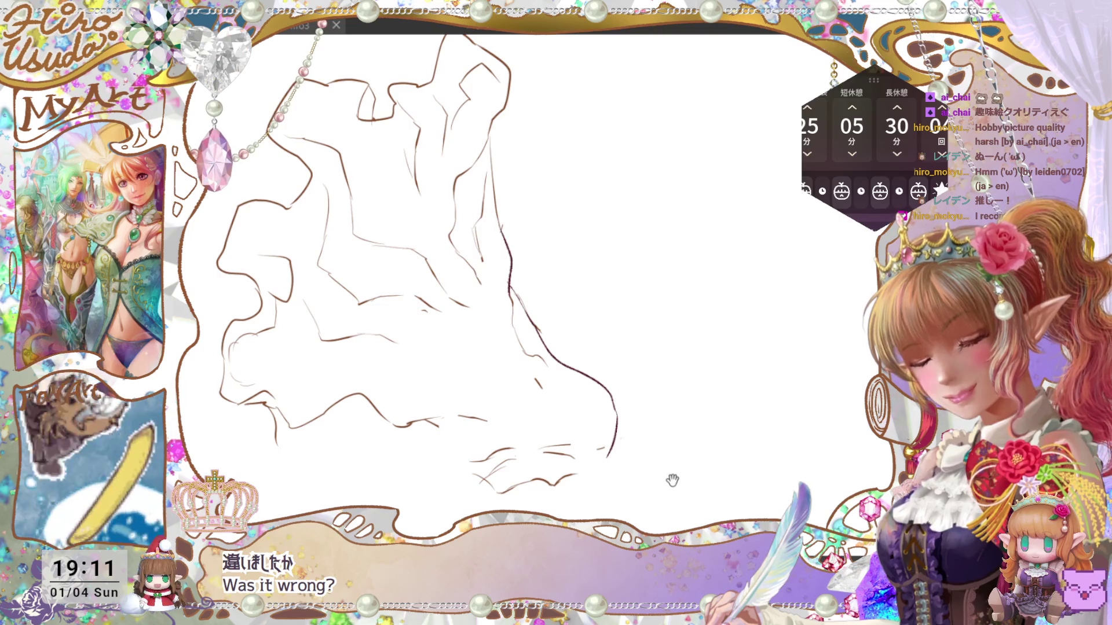
{"action": "left_click_drag", "start_coordinate": [602, 475], "coordinate": [643, 417]}
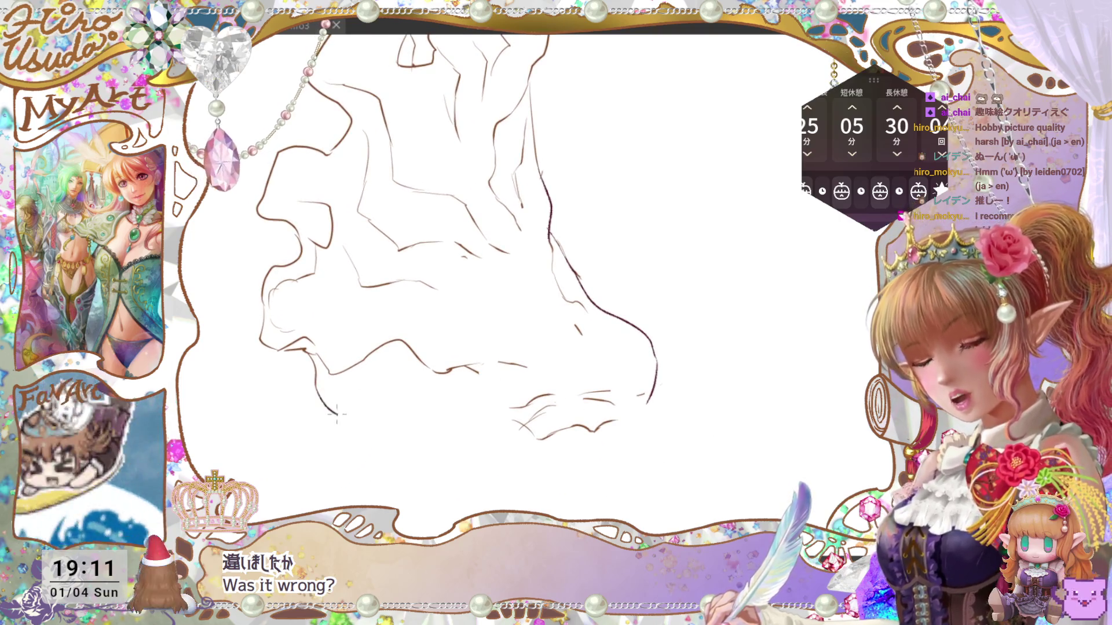
{"action": "left_click_drag", "start_coordinate": [316, 385], "coordinate": [392, 390]}
{"action": "mouse_move", "coordinate": [455, 405]}
{"action": "left_mouse_down"}
{"action": "mouse_move", "coordinate": [549, 436]}
{"action": "mouse_move", "coordinate": [649, 404]}
{"action": "left_mouse_up"}
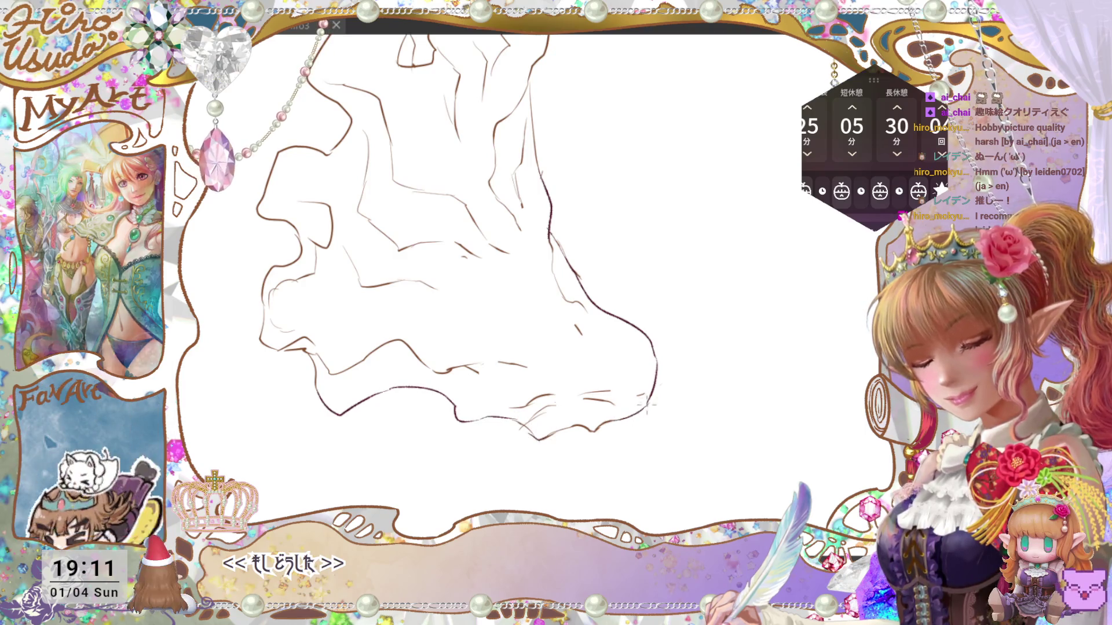
Add a fold line inside the drape, then auto-select the outside and invert to isolate it.
{"action": "scroll", "coordinate": [688, 354], "scroll_direction": "down", "scroll_amount": 5}
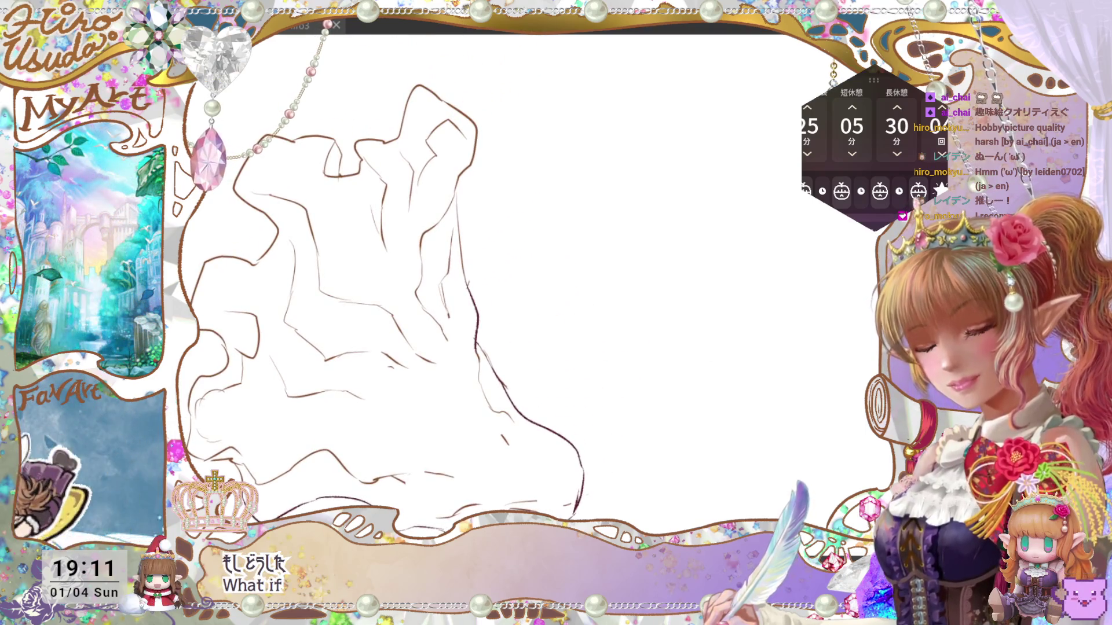
{"action": "scroll", "coordinate": [539, 336], "scroll_direction": "down", "scroll_amount": 2}
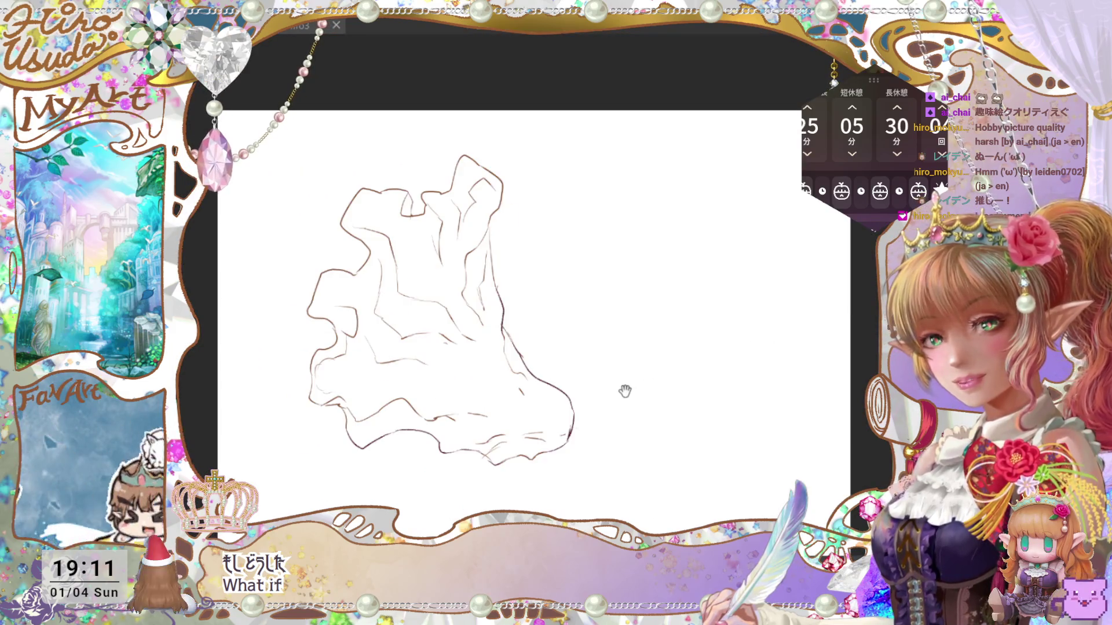
{"action": "scroll", "coordinate": [623, 390], "scroll_direction": "up", "scroll_amount": 2}
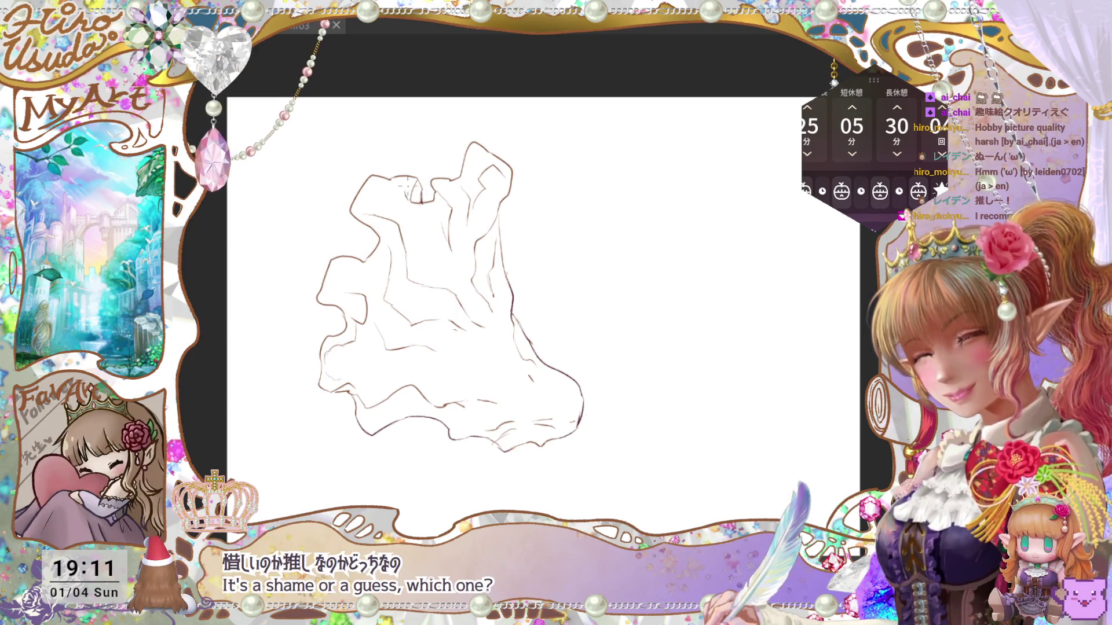
{"action": "left_click_drag", "start_coordinate": [416, 206], "coordinate": [456, 265]}
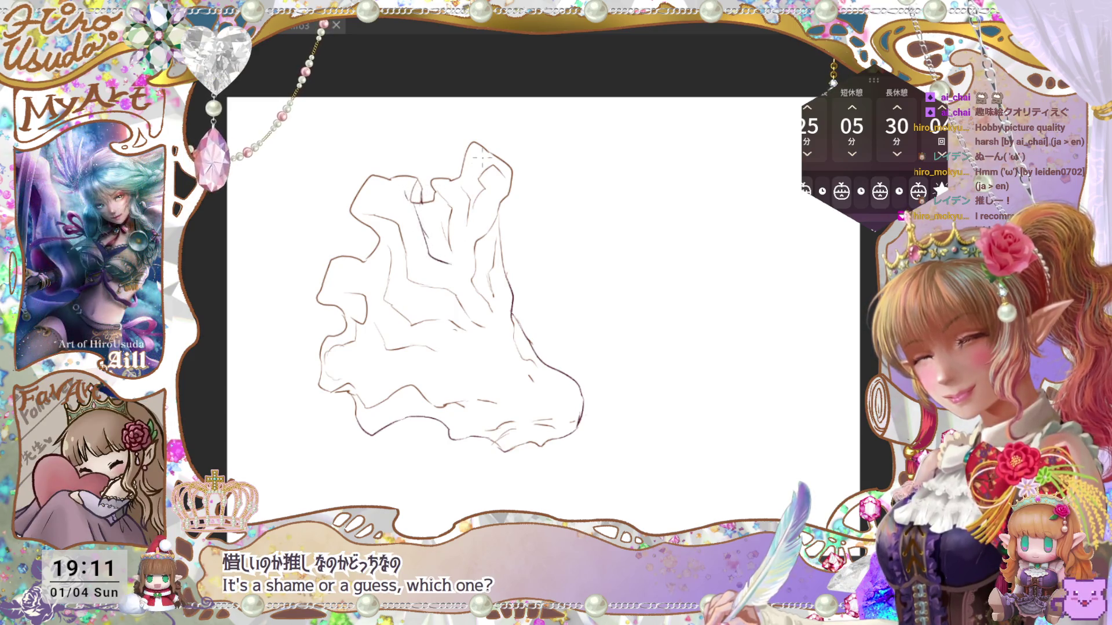
{"action": "left_click", "coordinate": [429, 130]}
{"action": "left_click", "coordinate": [431, 519]}
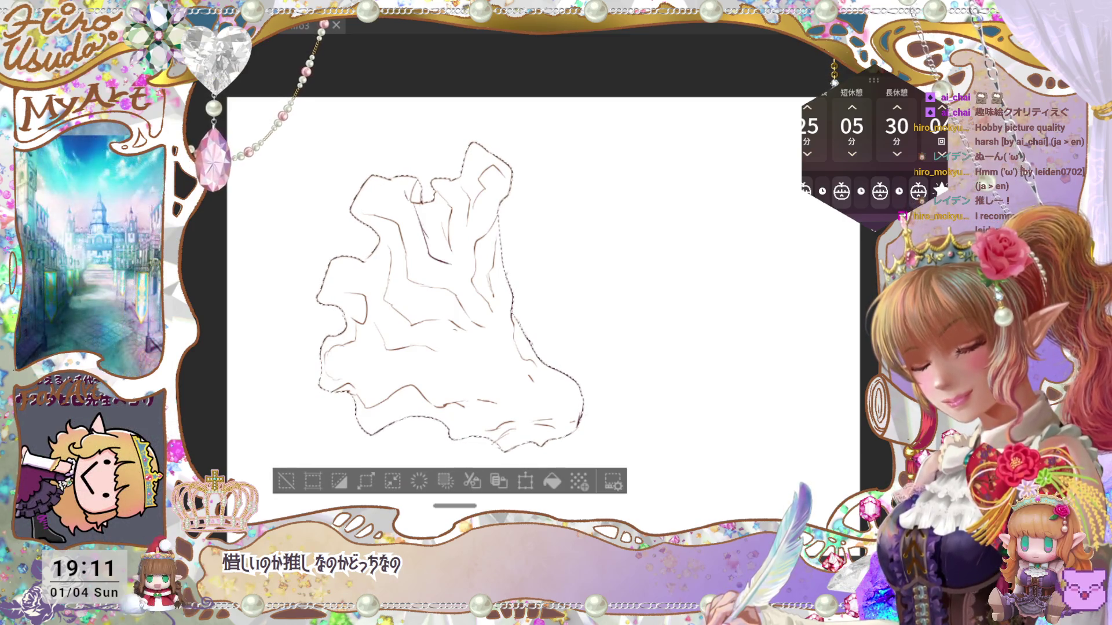
Fill the flag selection with deep dark red and deselect.
{"action": "left_click", "coordinate": [555, 484]}
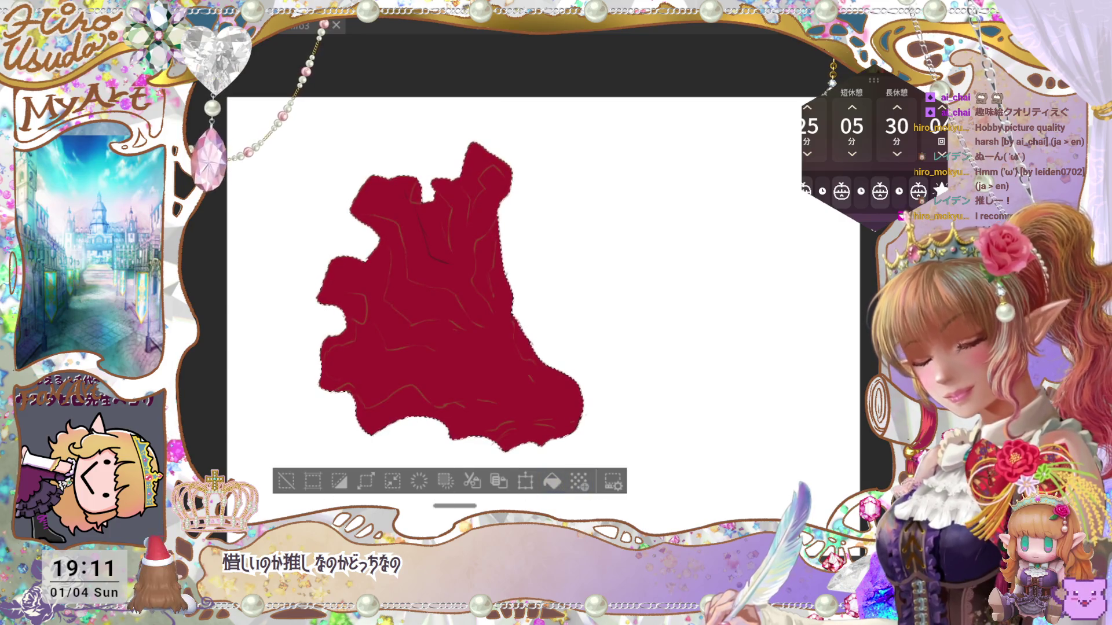
{"action": "left_click", "coordinate": [553, 480]}
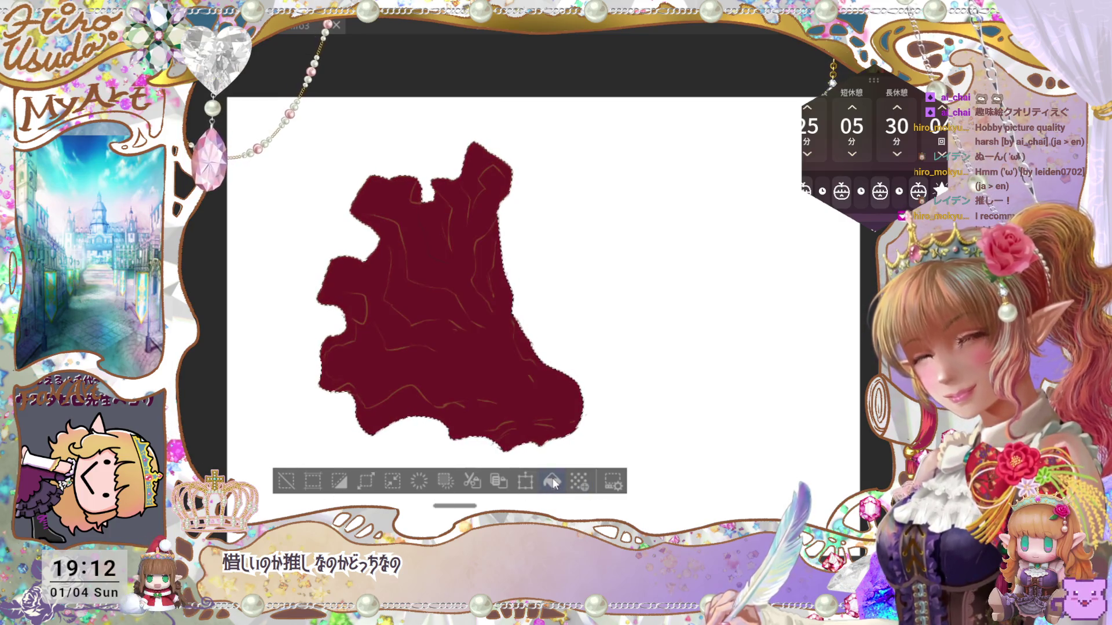
{"action": "key", "text": "ctrl+d"}
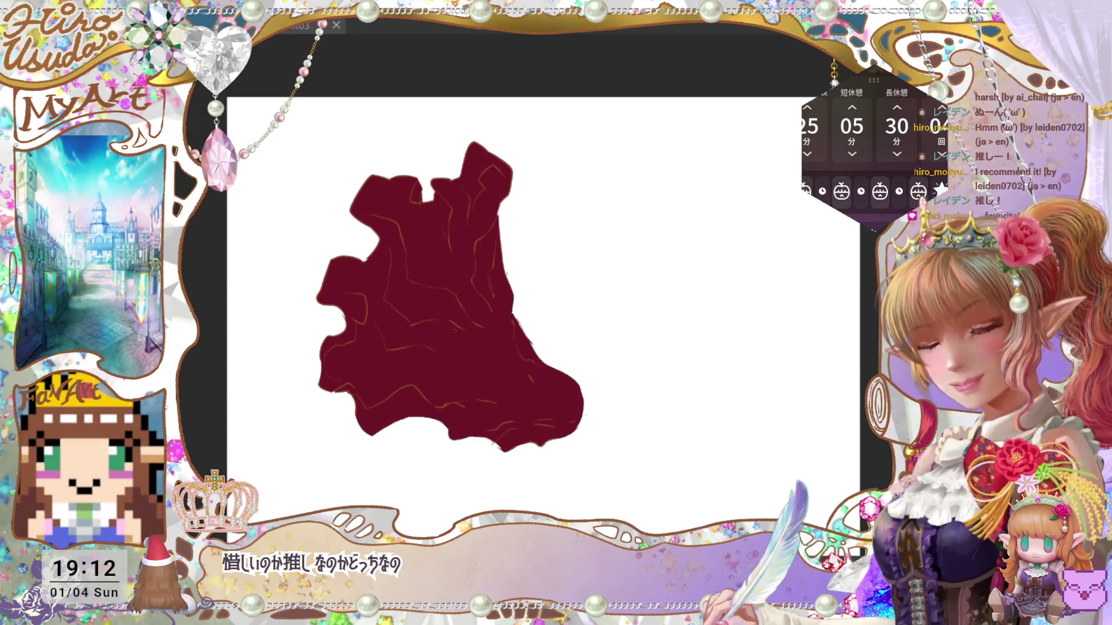
Undo and redo to compare the red flag and ribbons against the beige line art.
{"action": "key", "text": "ctrl+z"}
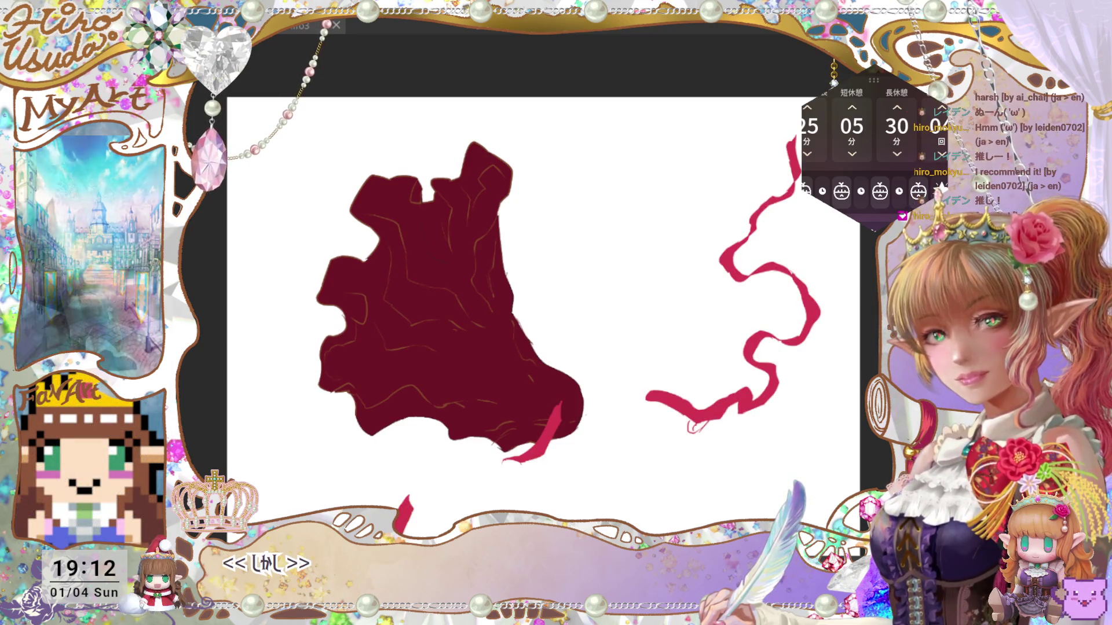
{"action": "key", "text": "ctrl+z"}
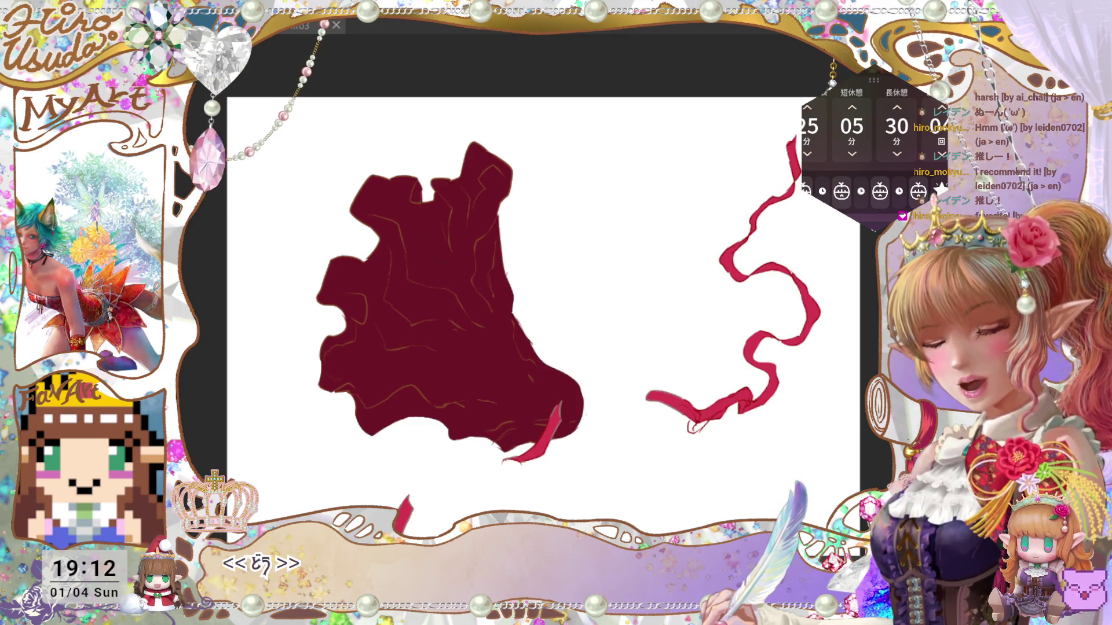
{"action": "key", "text": "ctrl+z"}
{"action": "key", "text": "ctrl+y"}
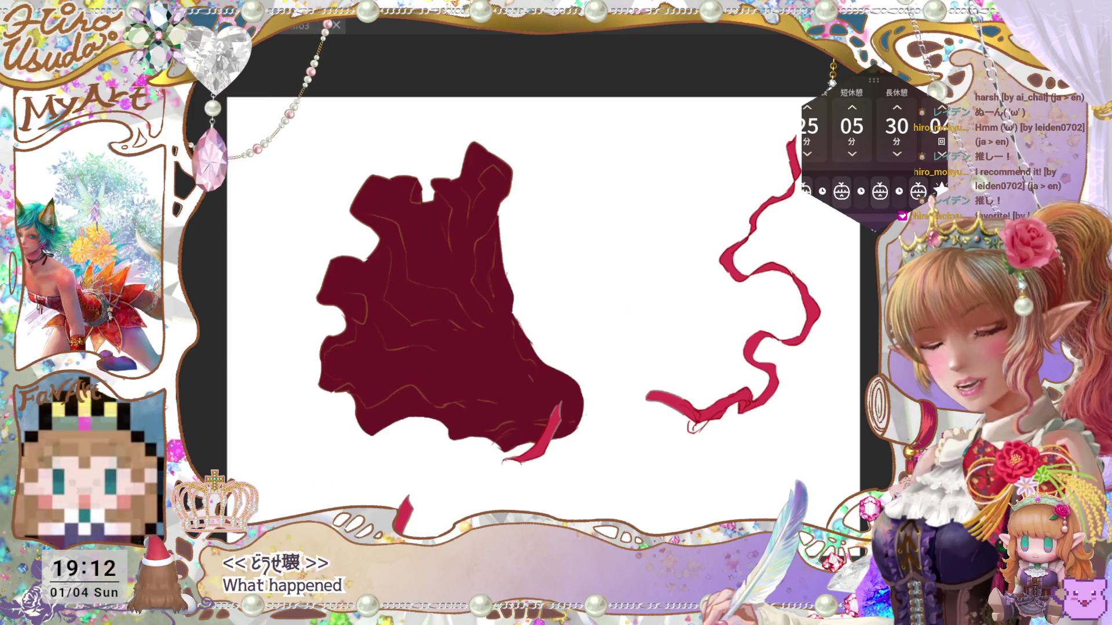
{"action": "key", "text": "ctrl+y"}
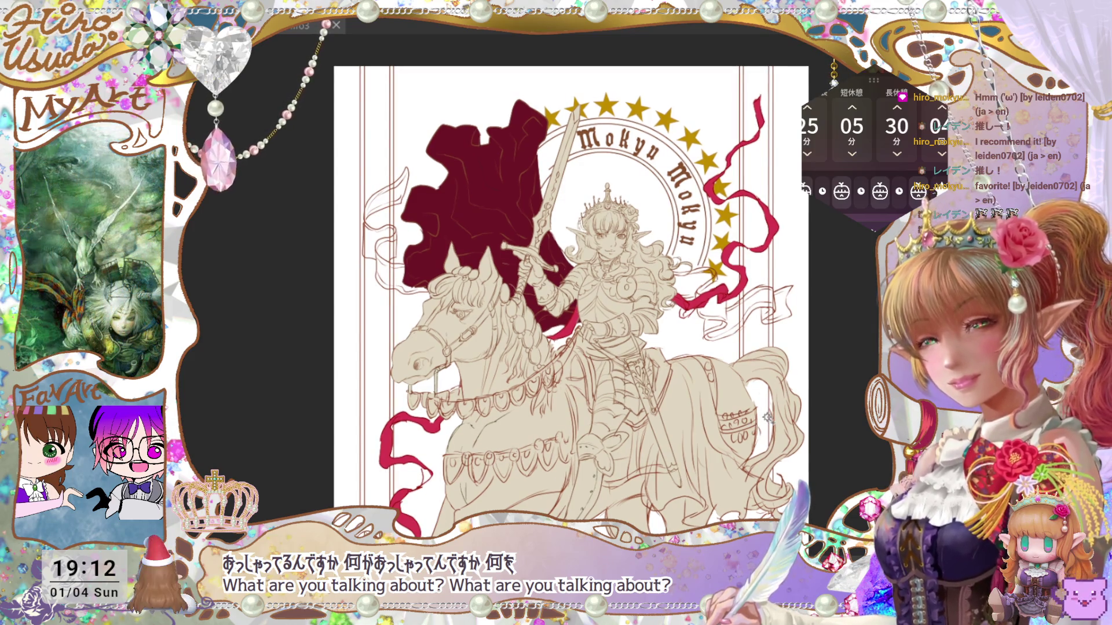
Fit the whole illustration in view and restore the left and right border lines and ornaments.
{"action": "key", "text": "ctrl+0"}
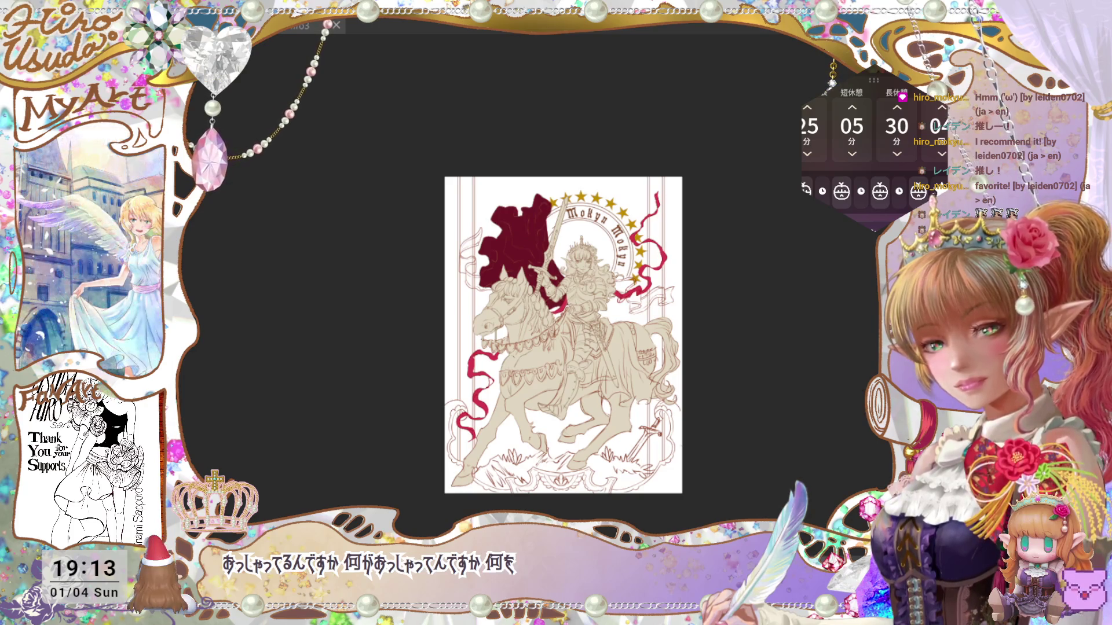
{"action": "key", "text": "ctrl+z"}
{"action": "key", "text": "ctrl+y"}
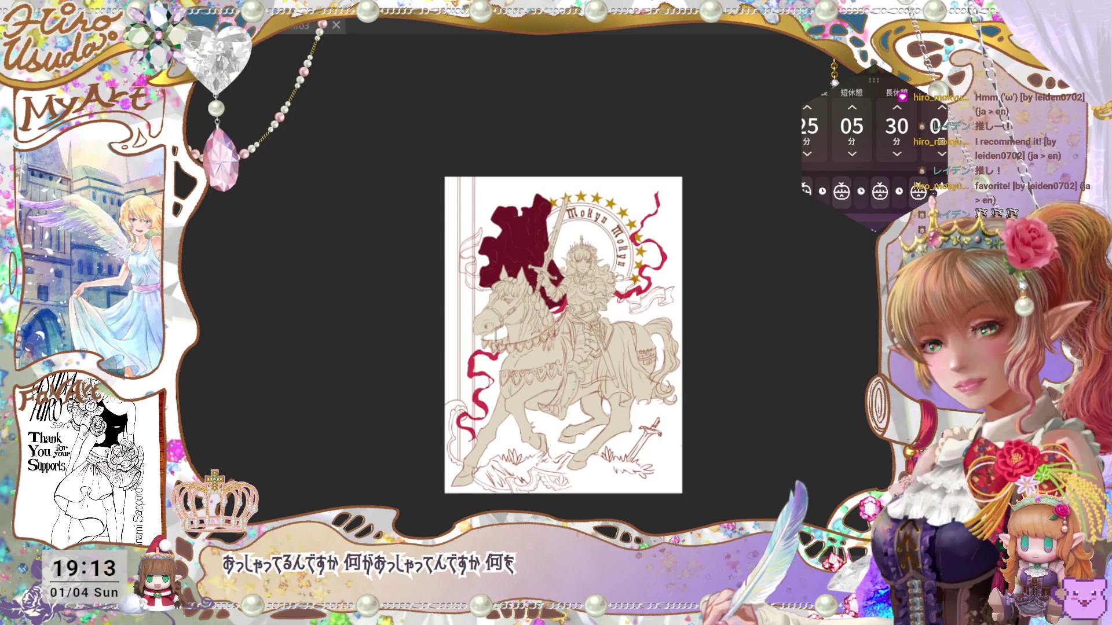
{"action": "key", "text": "ctrl+y"}
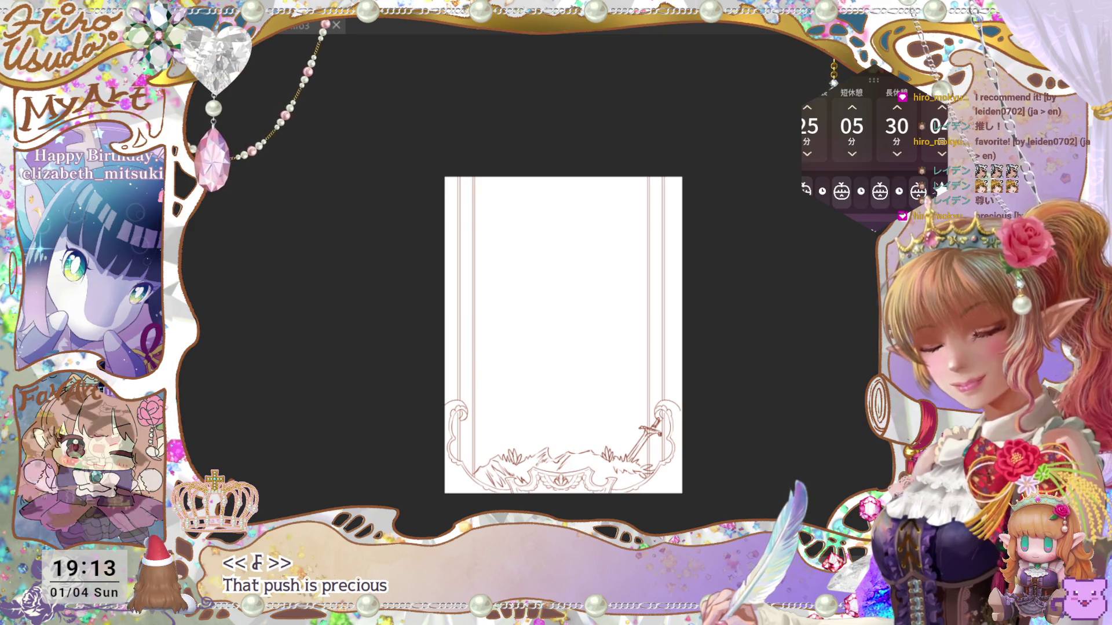
Try selecting the frame and bottom ornament areas, then clear that selection.
{"action": "left_click", "coordinate": [677, 246]}
{"action": "left_click", "coordinate": [679, 344], "text": "shift"}
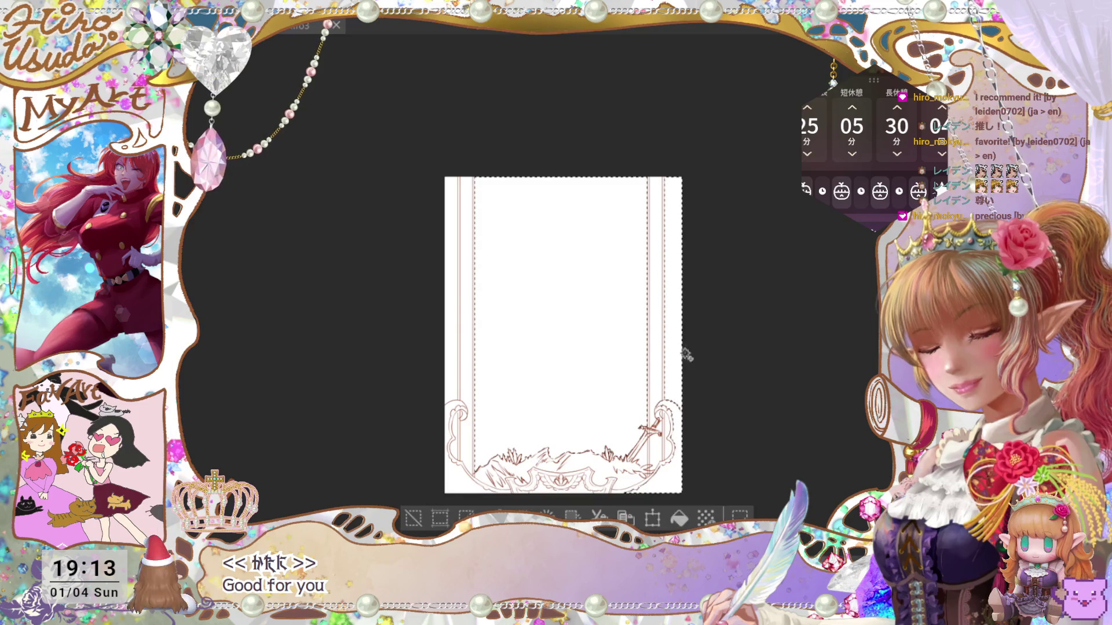
{"action": "left_click_drag", "start_coordinate": [671, 426], "coordinate": [691, 412]}
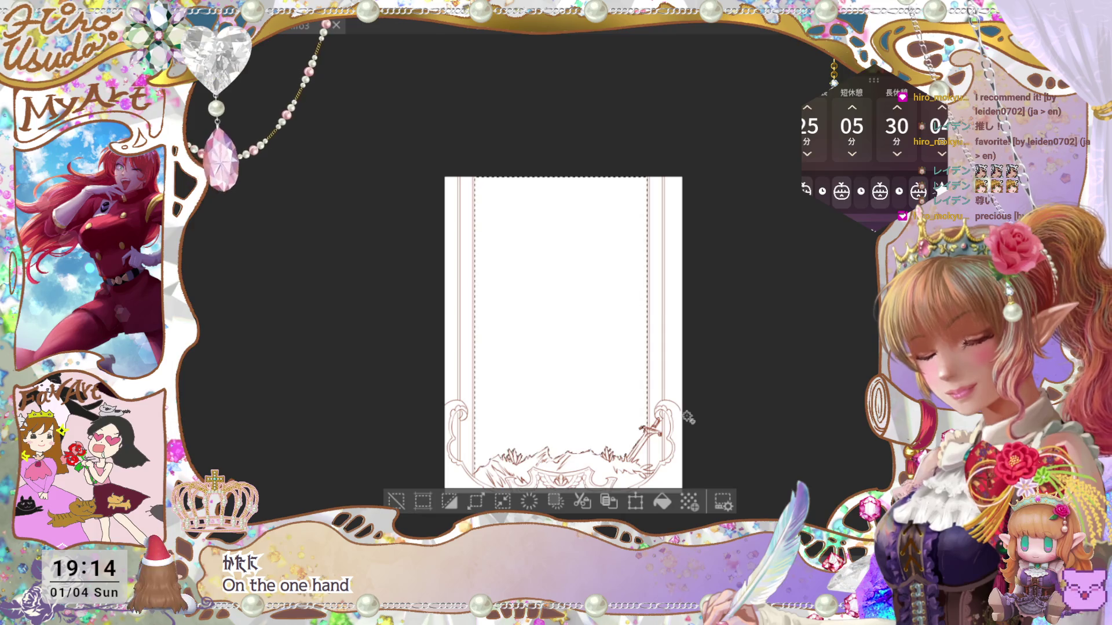
{"action": "key", "text": "ctrl+plus"}
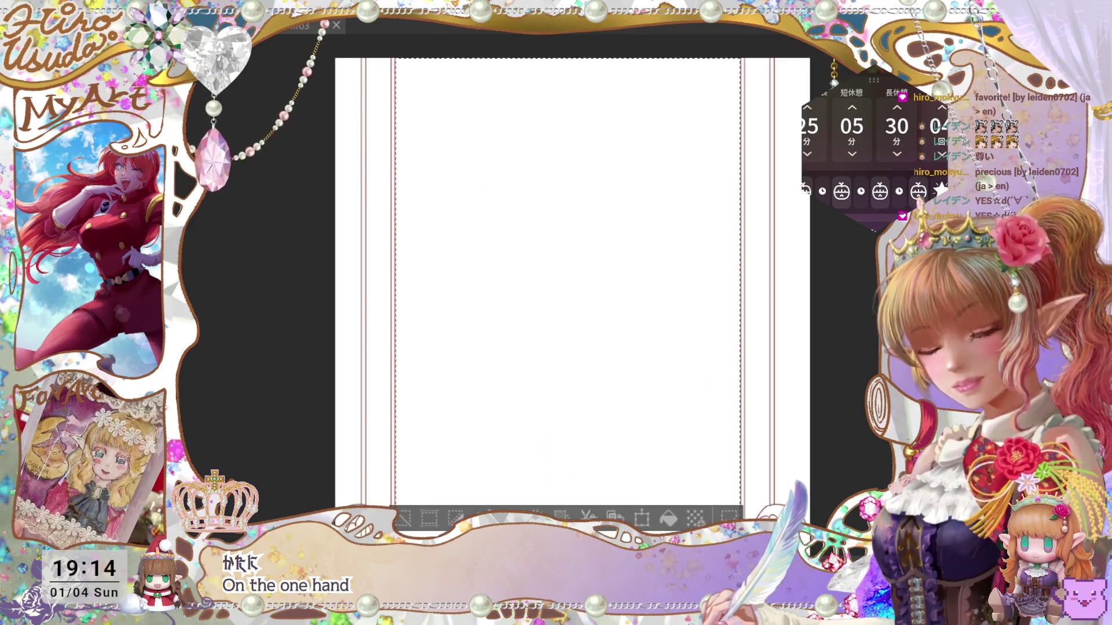
{"action": "left_click_drag", "start_coordinate": [789, 415], "coordinate": [749, 330]}
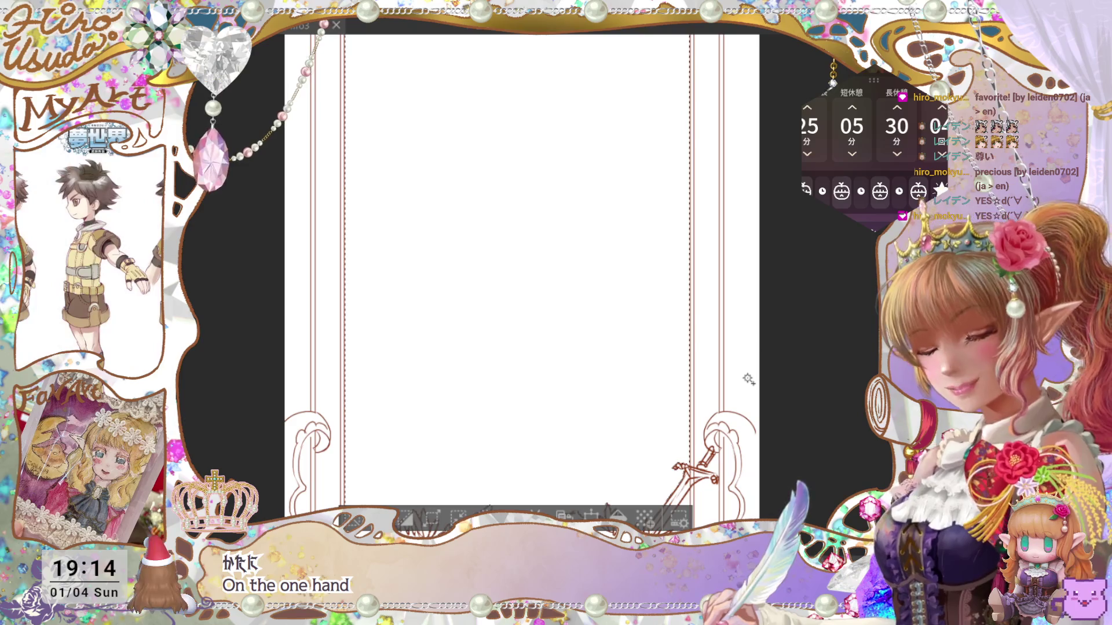
{"action": "key", "text": "ctrl+d"}
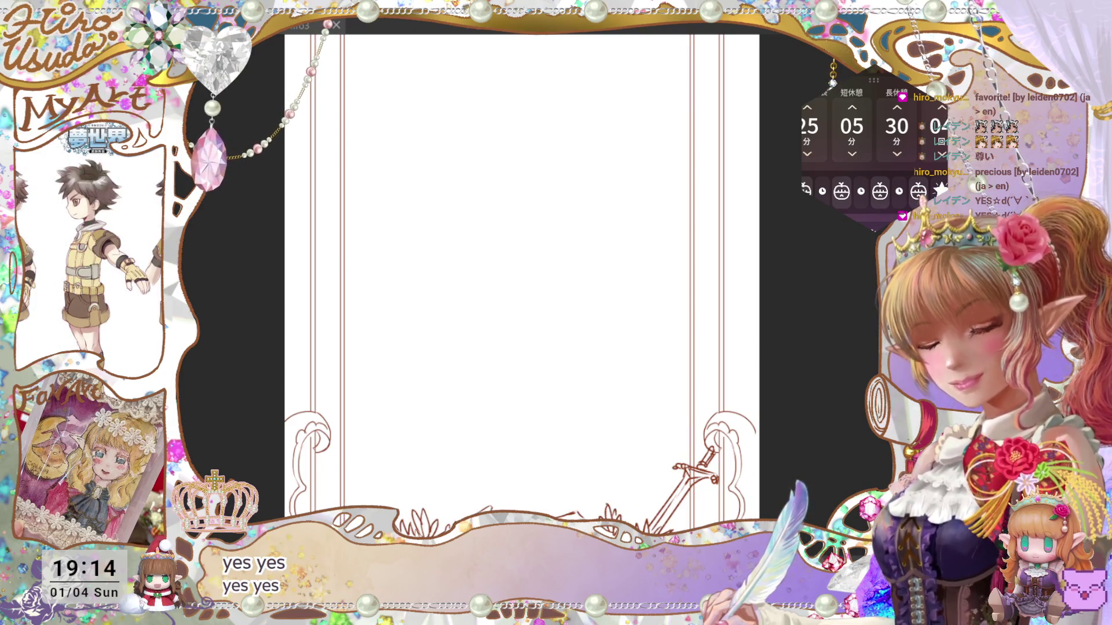
Step through undo and redo to restore the right border lines and ornament.
{"action": "key", "text": "ctrl+z"}
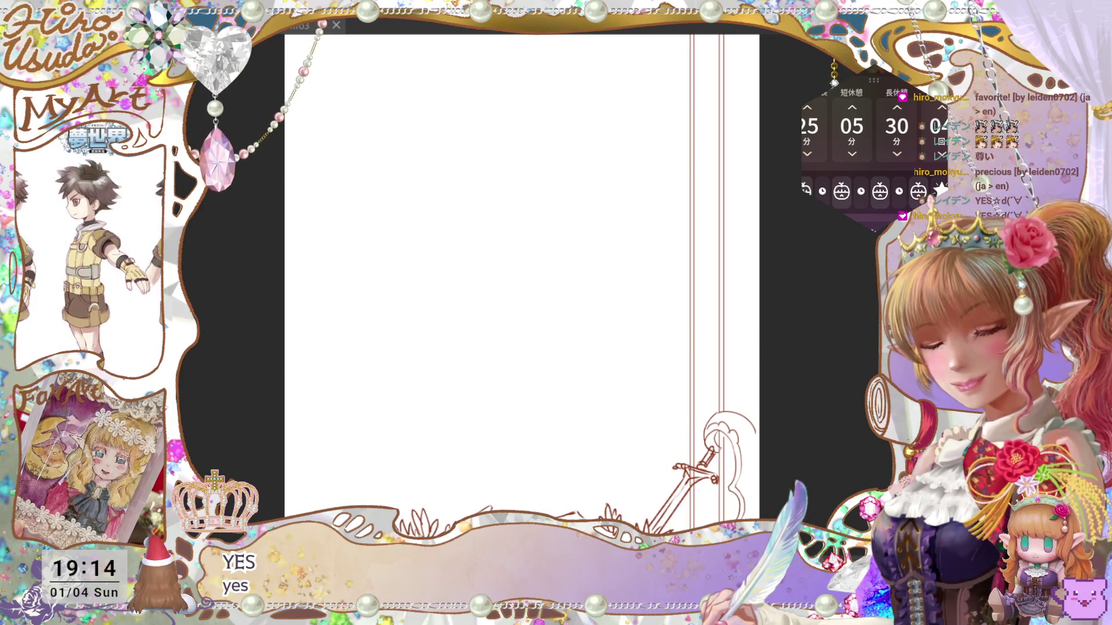
{"action": "key", "text": "ctrl+y"}
{"action": "key", "text": "ctrl+z"}
{"action": "key", "text": "ctrl+y"}
{"action": "key", "text": "ctrl+y"}
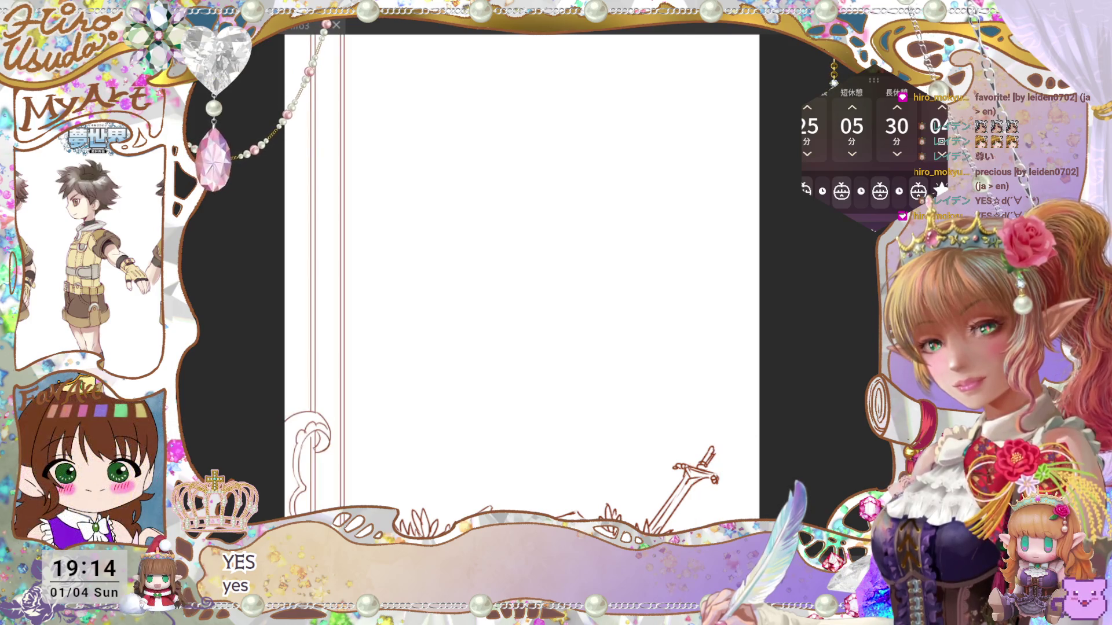
{"action": "key", "text": "ctrl+z"}
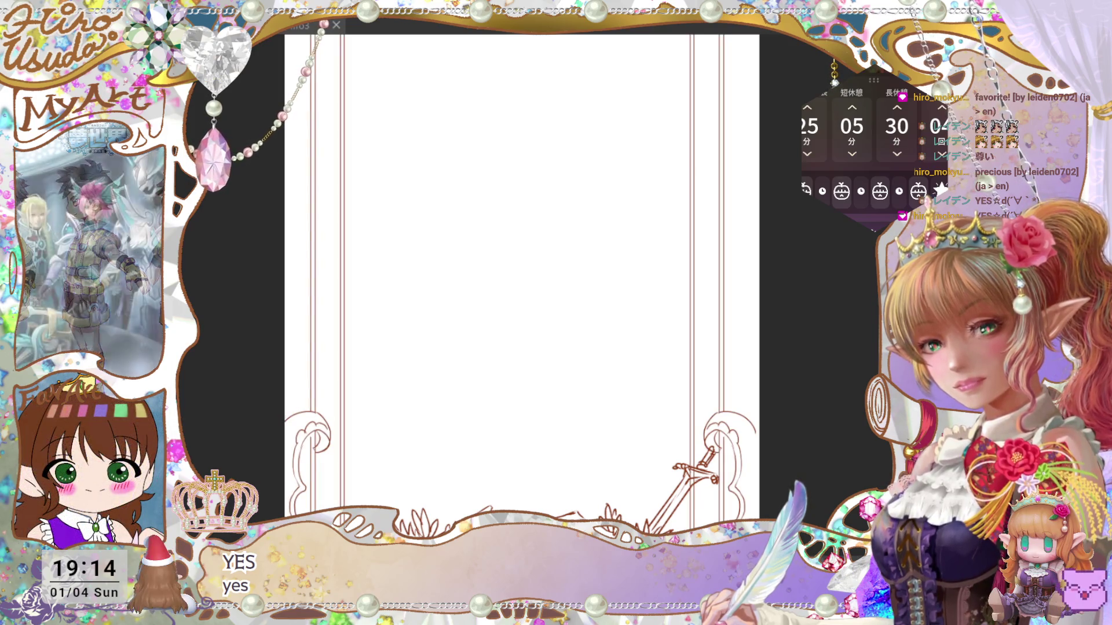
{"action": "key", "text": "ctrl+minus"}
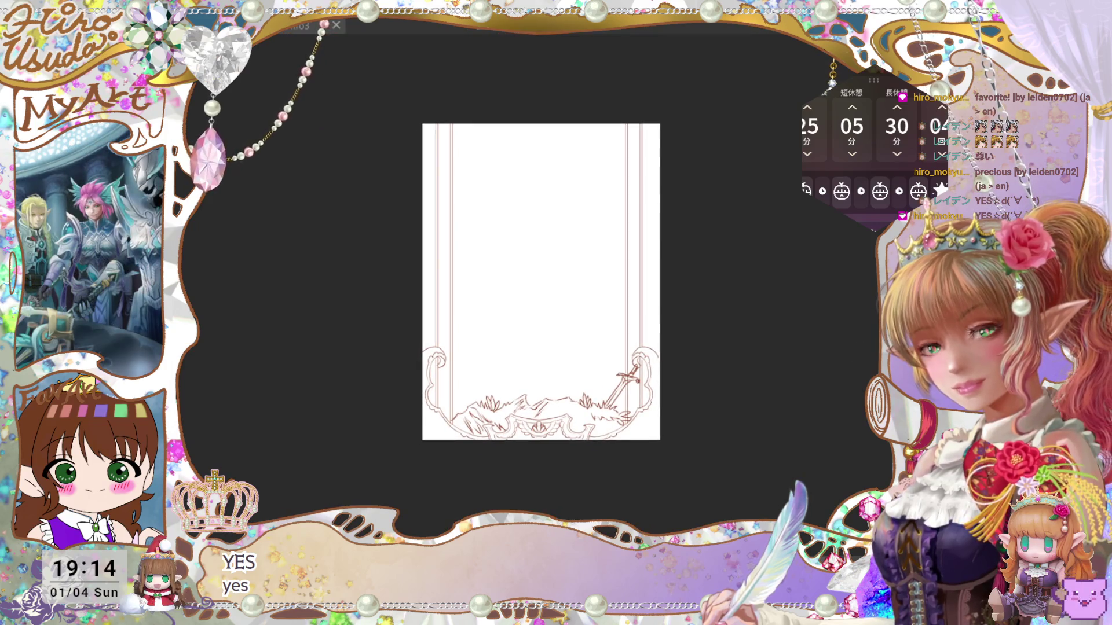
{"action": "key", "text": "ctrl+plus"}
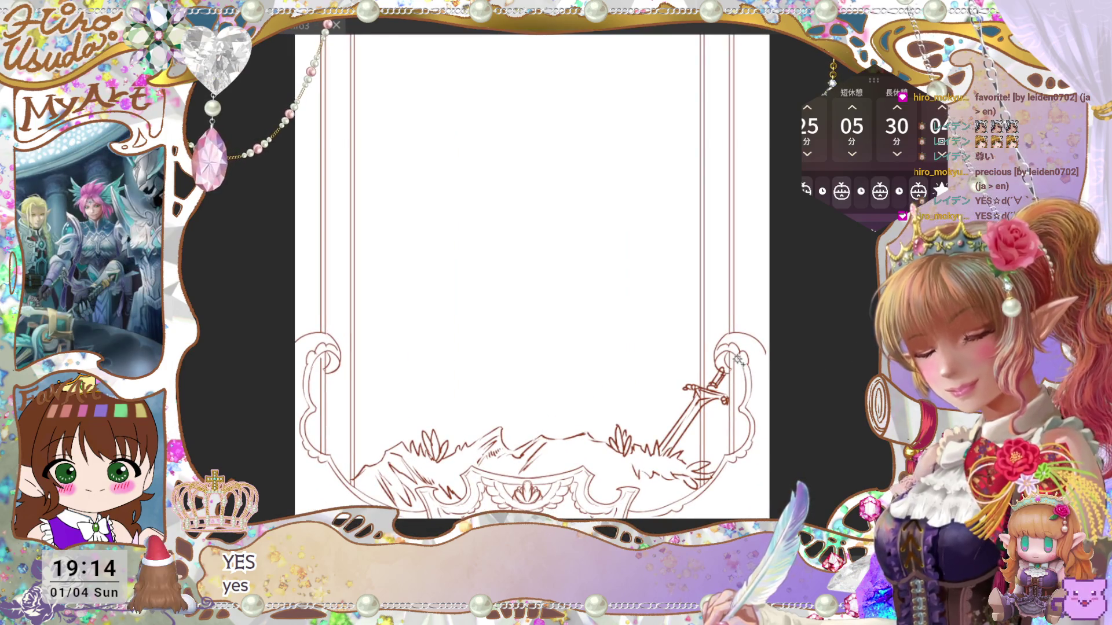
Nudge the right border outward and check the card without the left border, then restore it.
{"action": "key", "text": "Right"}
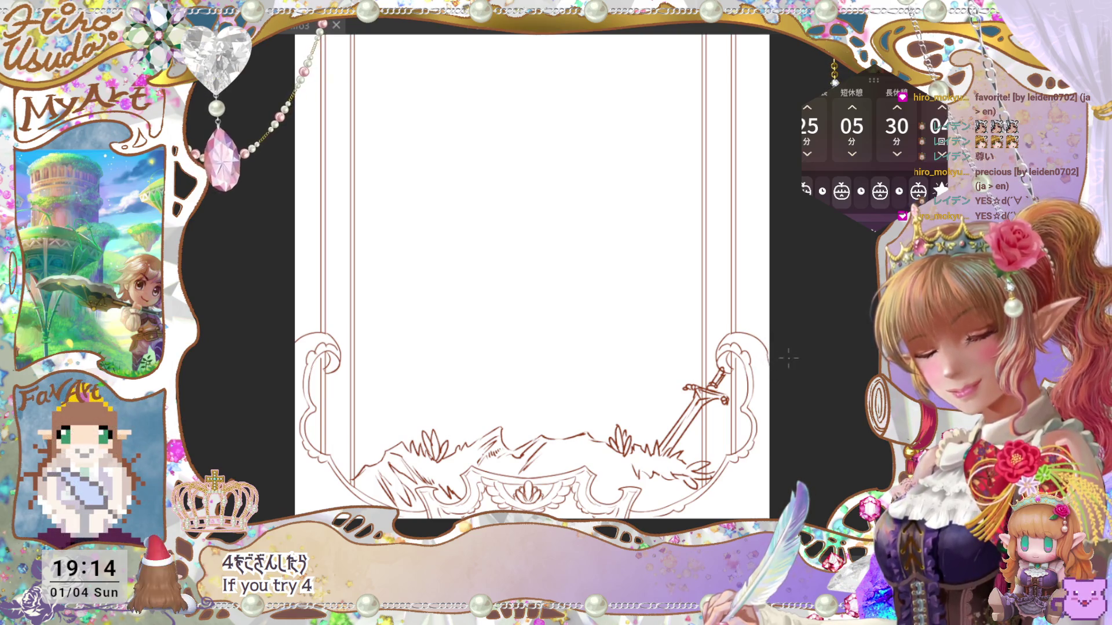
{"action": "left_click_drag", "start_coordinate": [827, 468], "coordinate": [824, 480]}
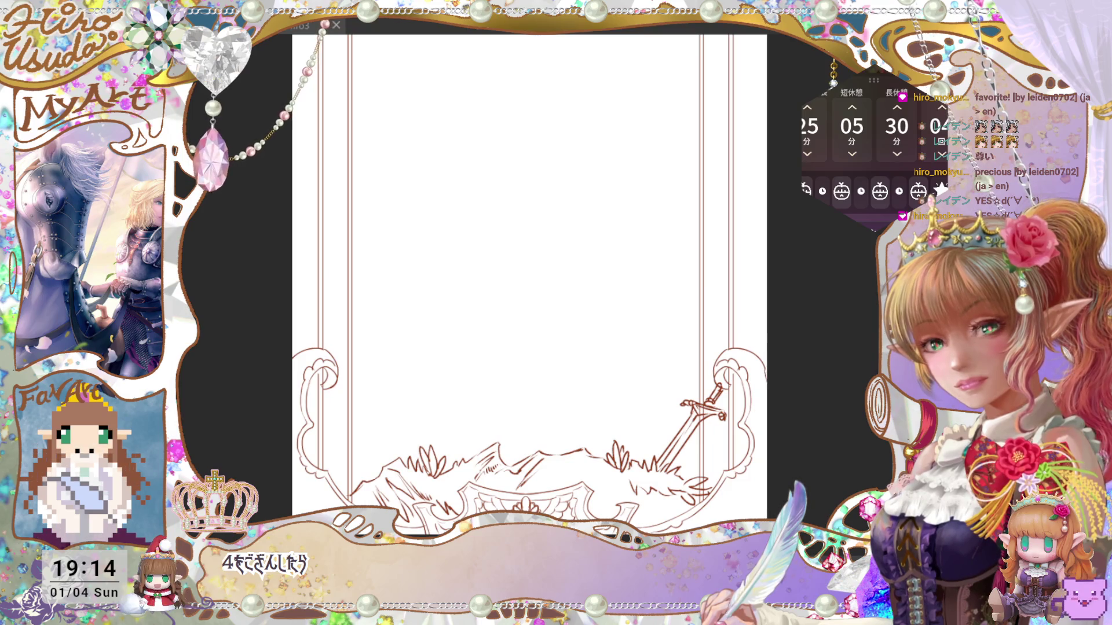
{"action": "key", "text": "Delete"}
{"action": "key", "text": "ctrl+z"}
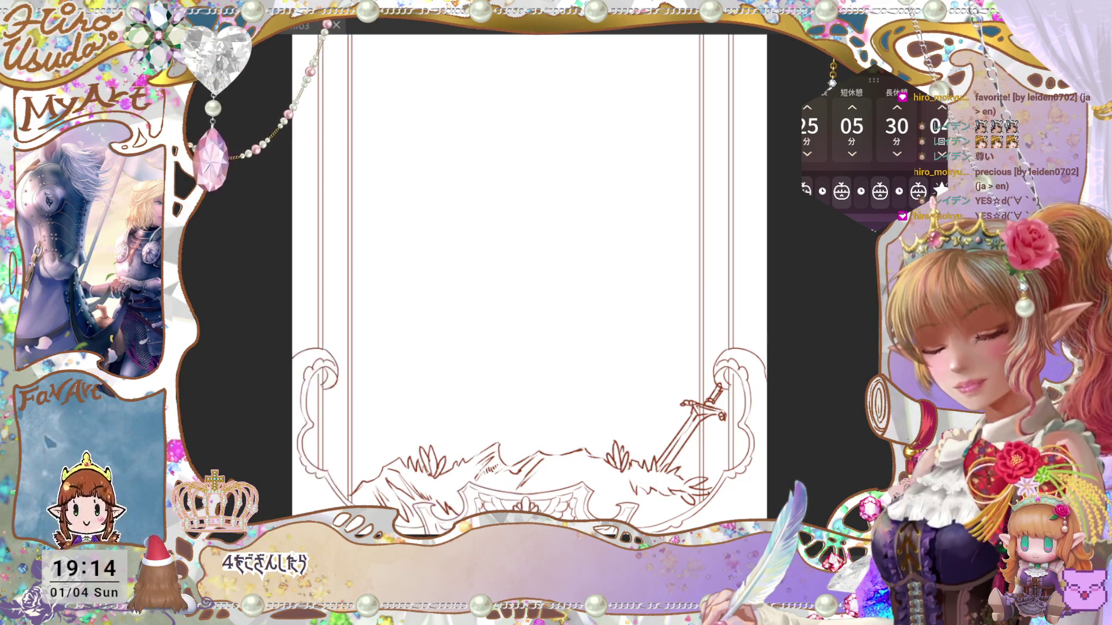
{"action": "key", "text": "ctrl+y"}
{"action": "key", "text": "ctrl+z"}
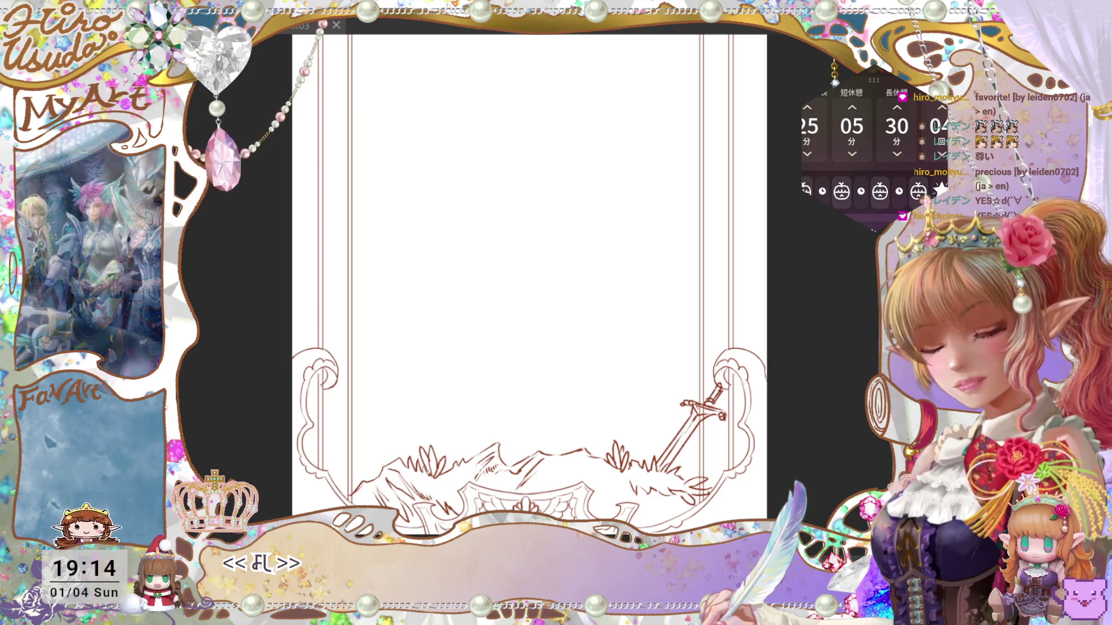
Hide the grass, mountain and sword line art, then select the inner bands and left outer border.
{"action": "key", "text": "Delete"}
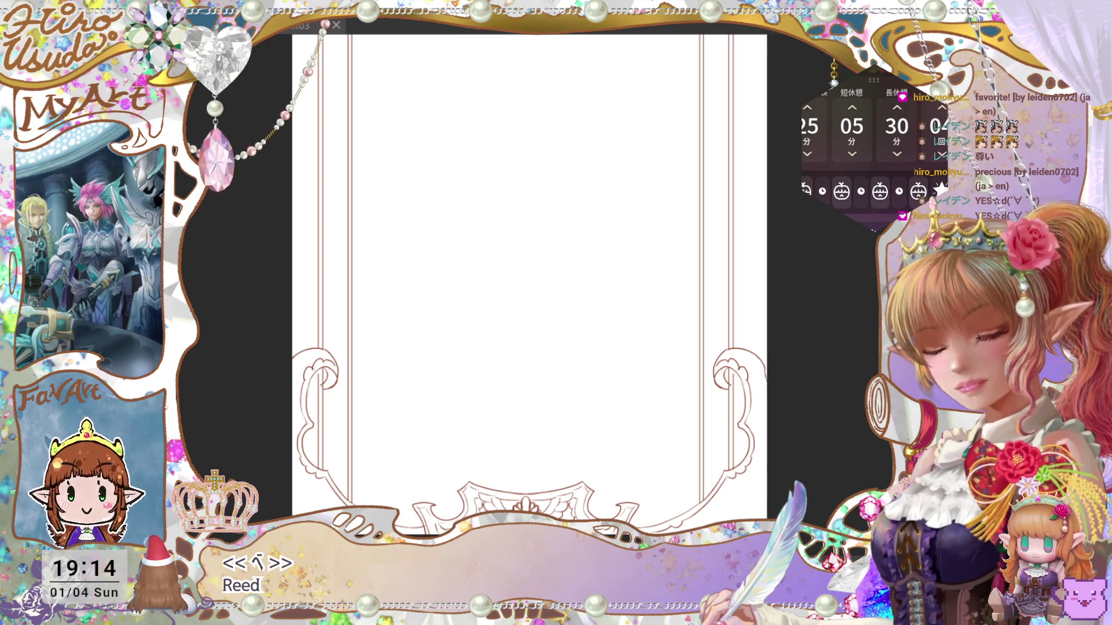
{"action": "left_click", "coordinate": [430, 176]}
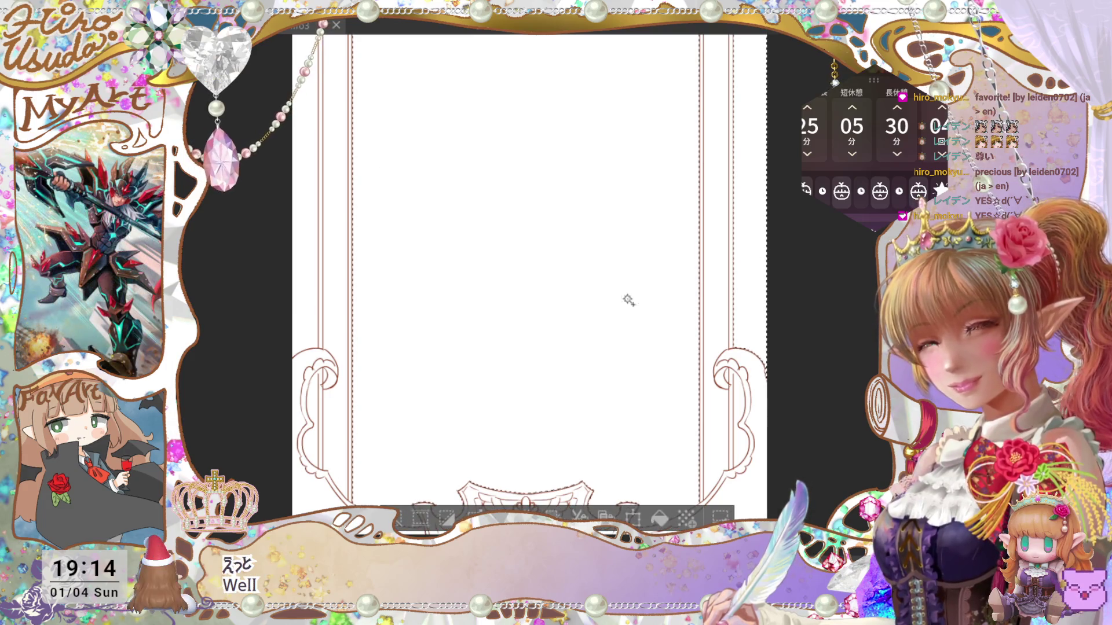
{"action": "left_click", "coordinate": [318, 316]}
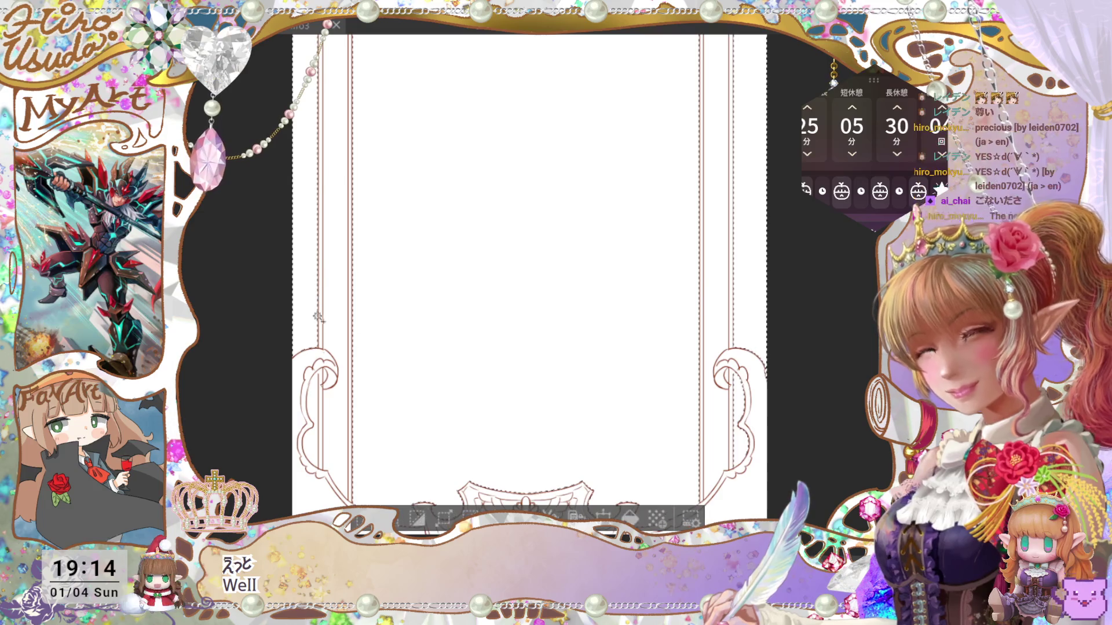
{"action": "mouse_move", "coordinate": [734, 448]}
{"action": "left_mouse_down"}
{"action": "mouse_move", "coordinate": [676, 354]}
{"action": "mouse_move", "coordinate": [750, 413]}
{"action": "mouse_move", "coordinate": [746, 422]}
{"action": "left_mouse_up"}
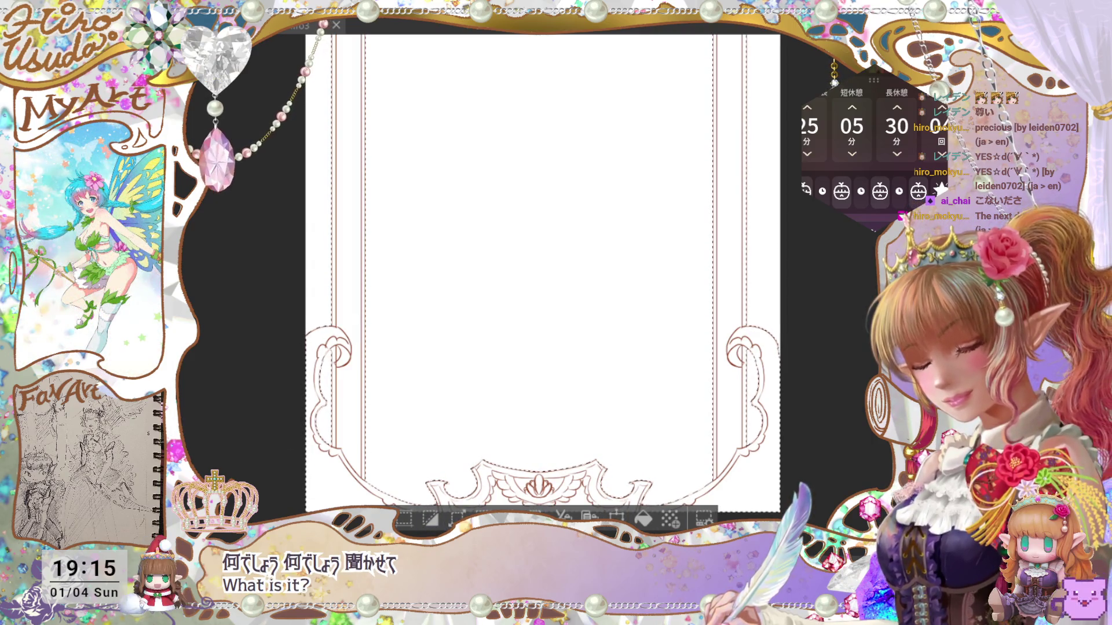
{"action": "left_click", "coordinate": [647, 523]}
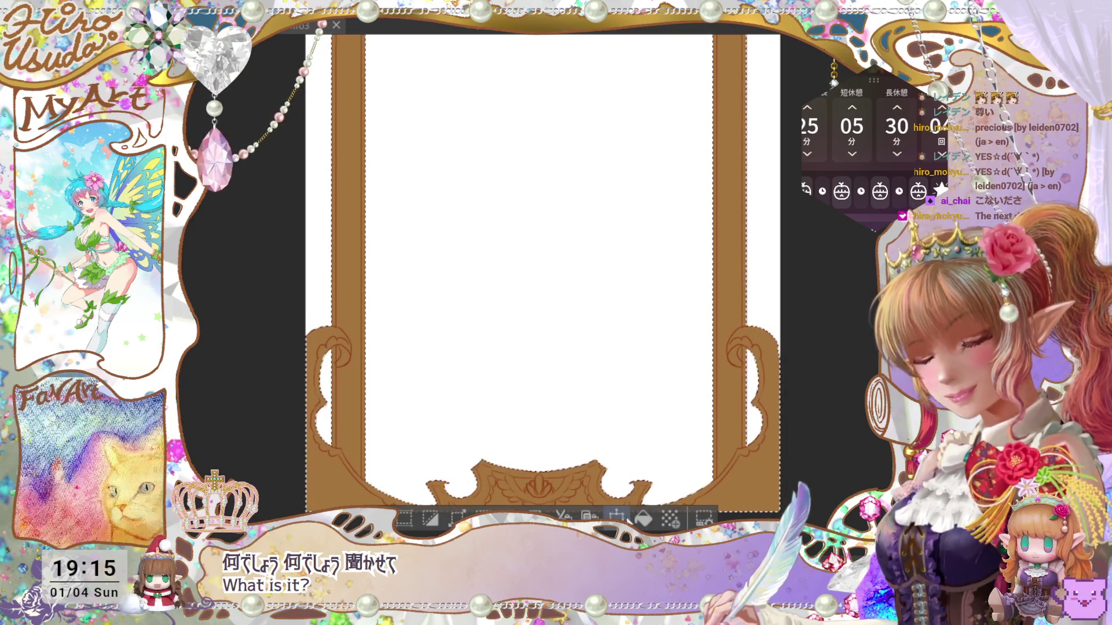
{"action": "left_click", "coordinate": [642, 521]}
{"action": "key", "text": "ctrl+d"}
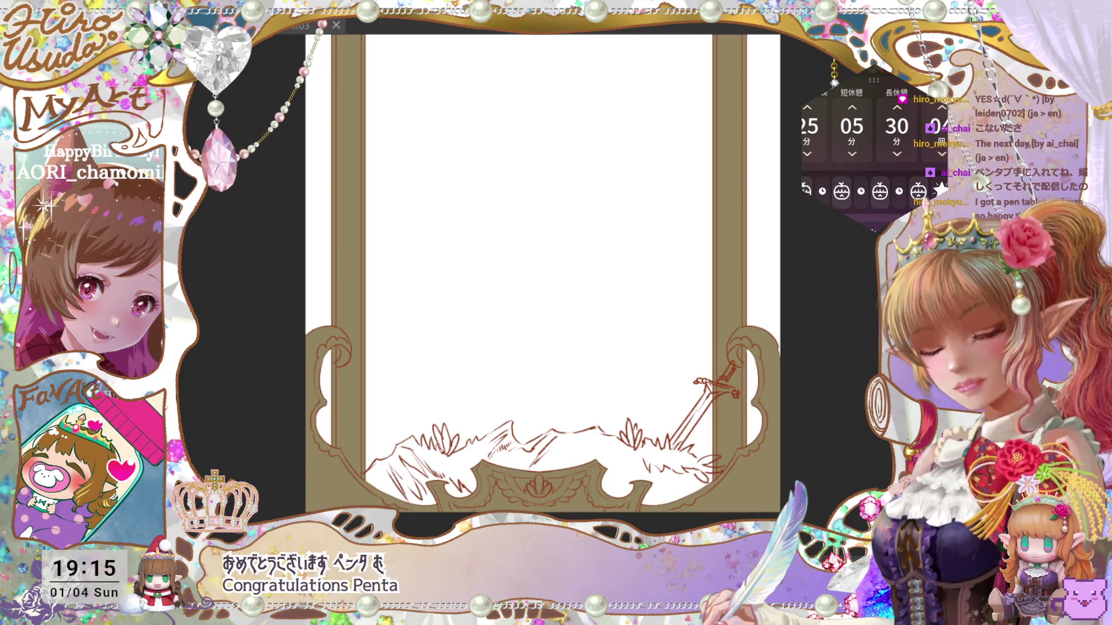
Fill the ground area under the sword with solid brown.
{"action": "scroll", "coordinate": [801, 331], "scroll_direction": "up", "scroll_amount": 3}
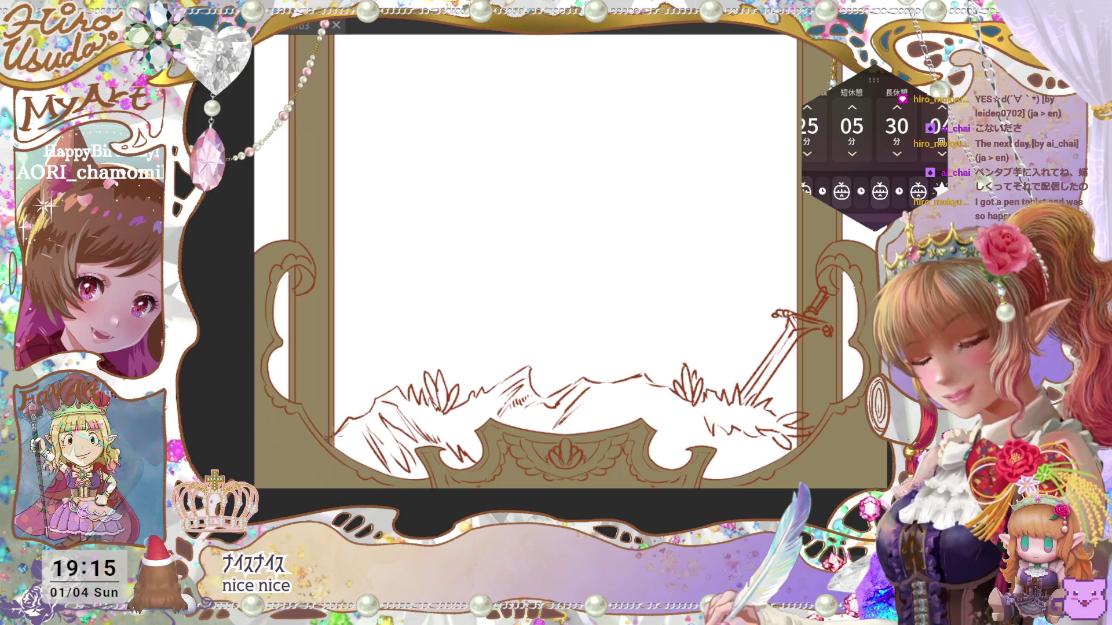
{"action": "scroll", "coordinate": [805, 476], "scroll_direction": "up", "scroll_amount": 1}
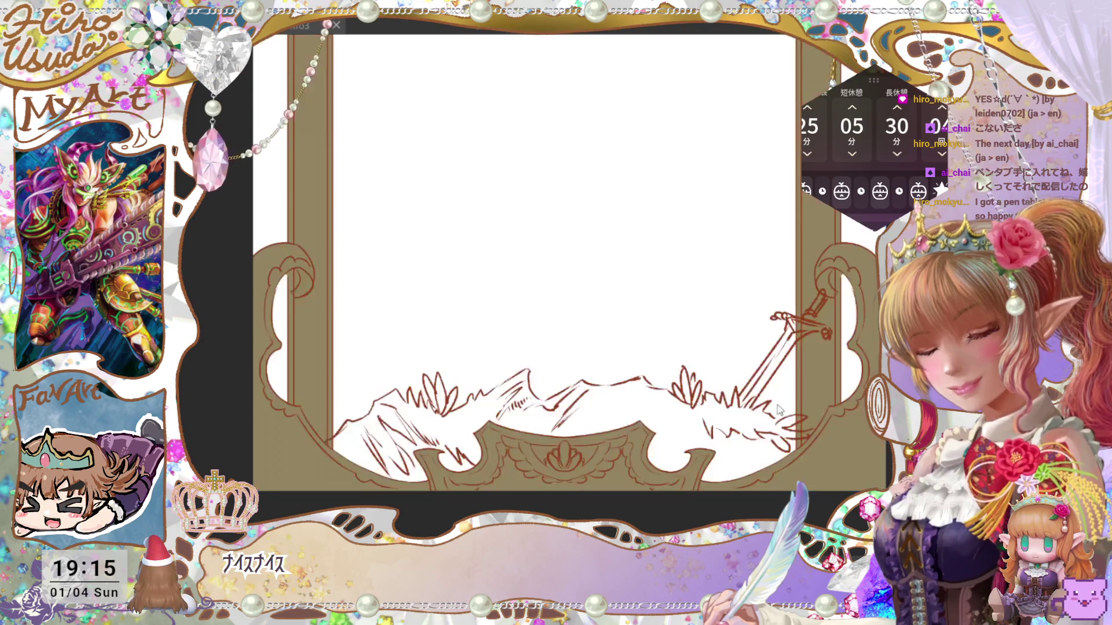
{"action": "left_click", "coordinate": [758, 456]}
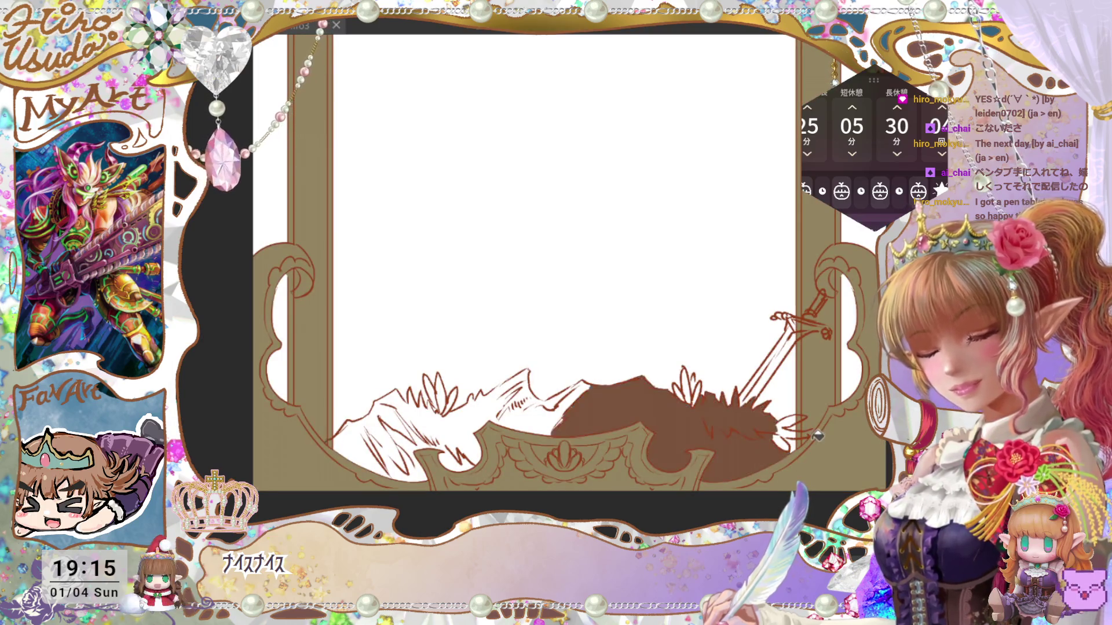
{"action": "key", "text": "ctrl+z"}
{"action": "key", "text": "ctrl+y"}
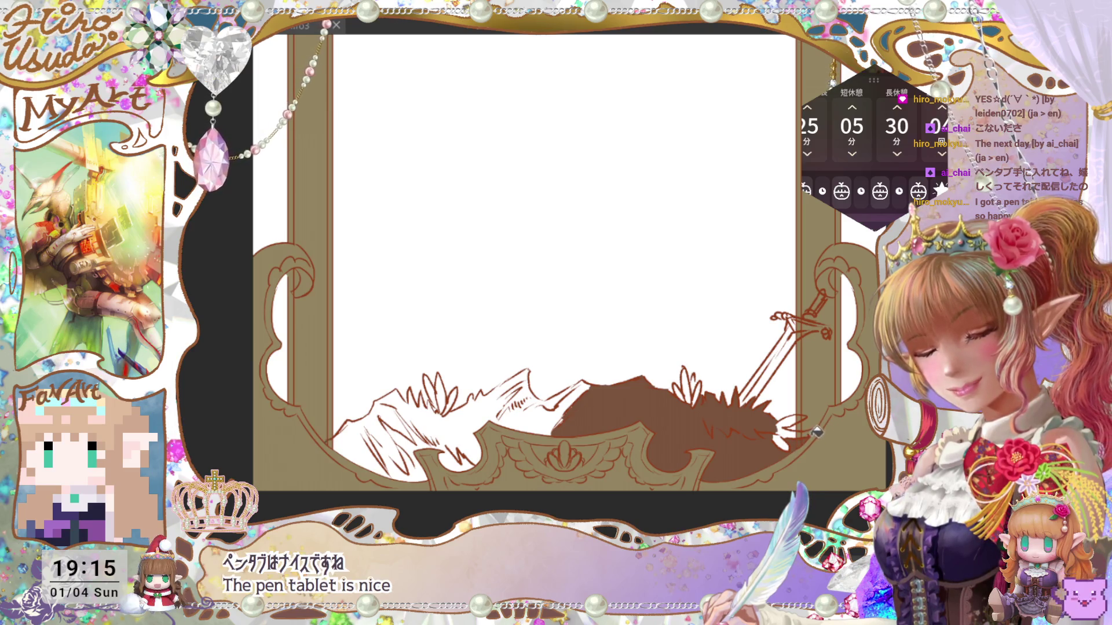
Fill the lower-left ground brown and hide the frame ornament's tan fill and right half.
{"action": "left_click", "coordinate": [366, 457]}
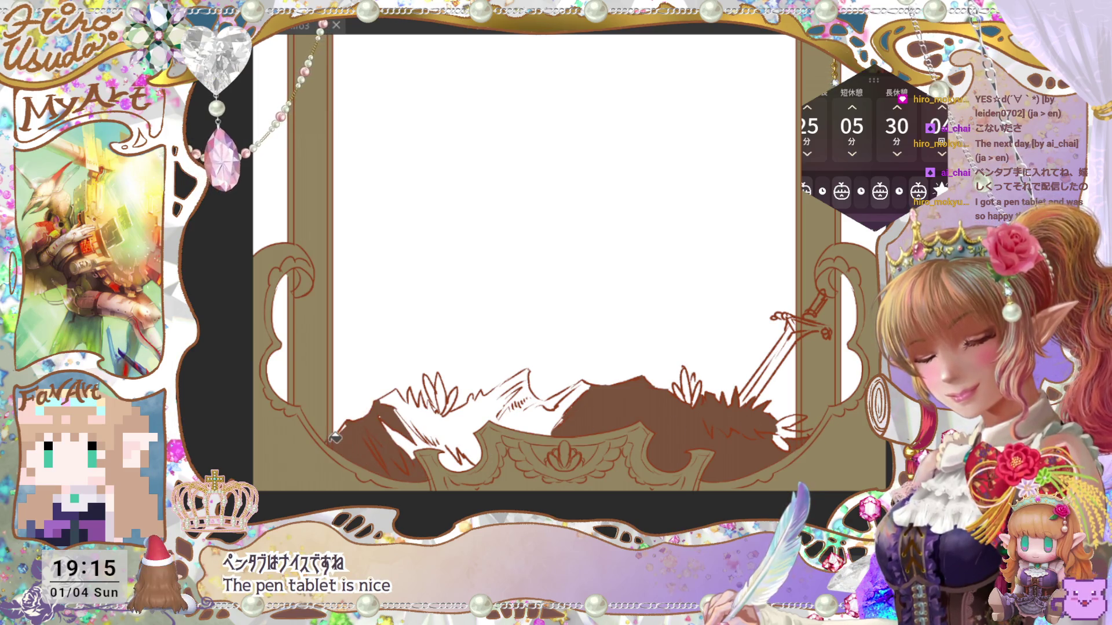
{"action": "left_click_drag", "start_coordinate": [626, 394], "coordinate": [620, 403]}
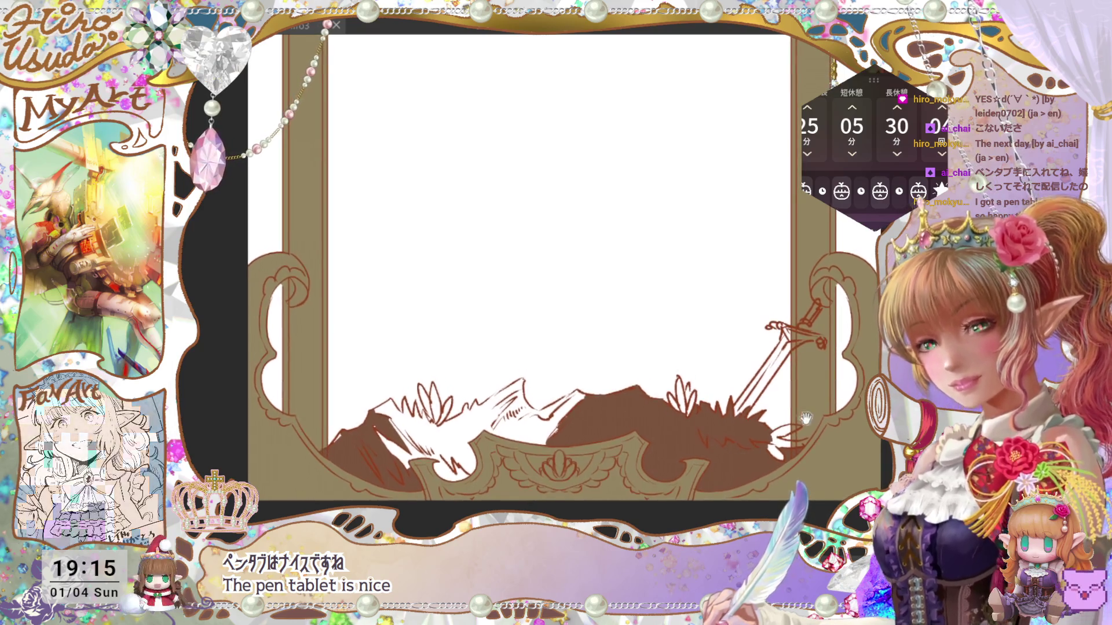
{"action": "key", "text": "ctrl+z"}
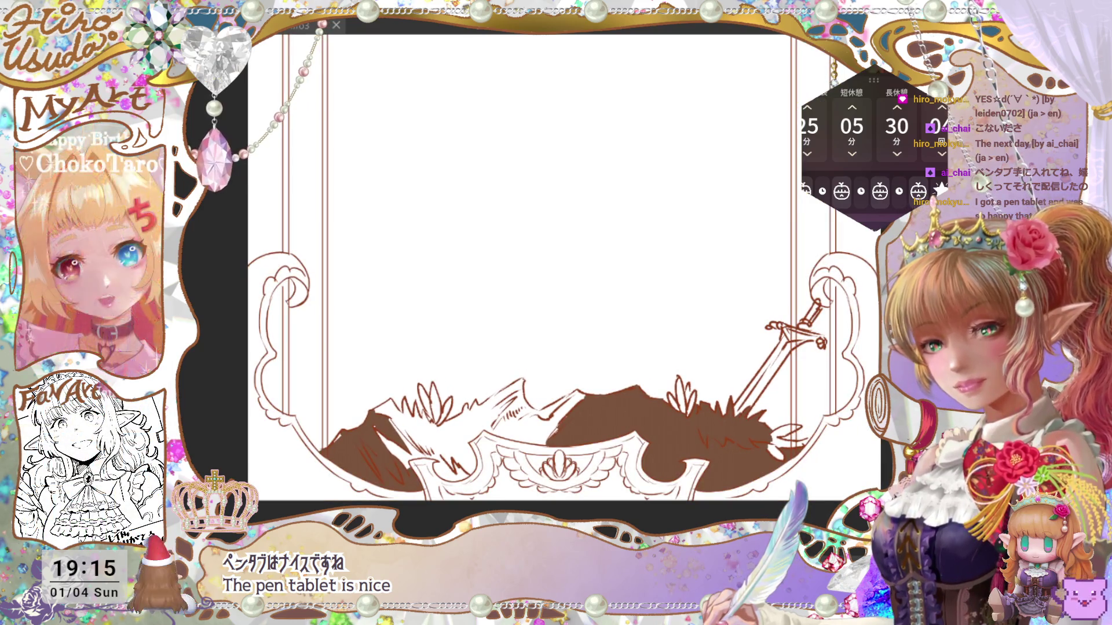
{"action": "key", "text": "ctrl+z"}
{"action": "key", "text": "ctrl+y"}
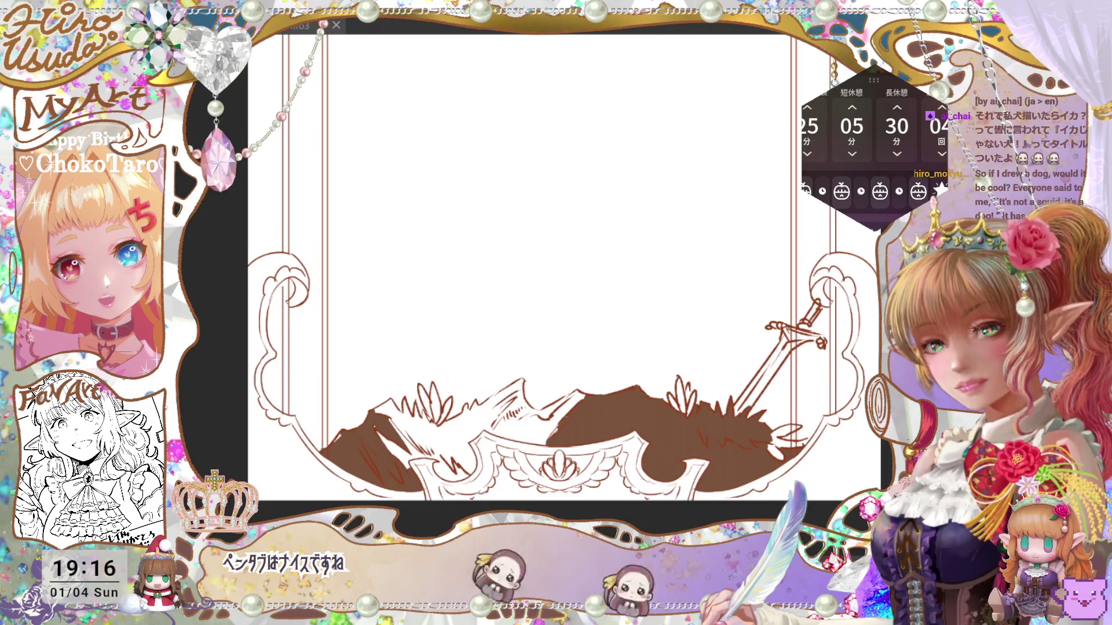
{"action": "key", "text": "ctrl+z"}
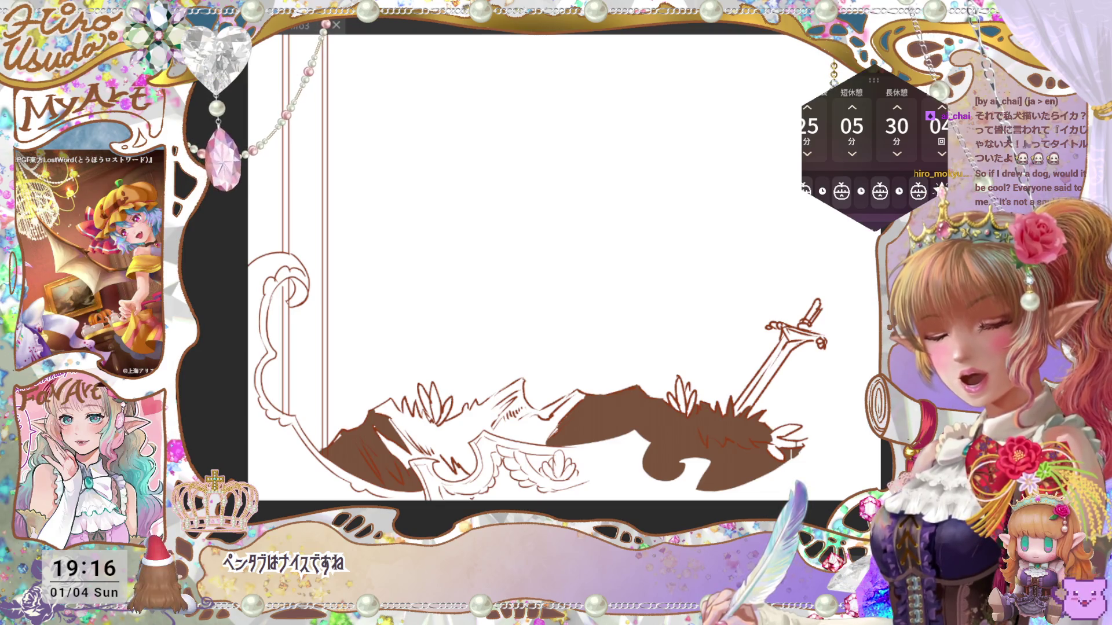
{"action": "key", "text": "ctrl+z"}
{"action": "key", "text": "ctrl+y"}
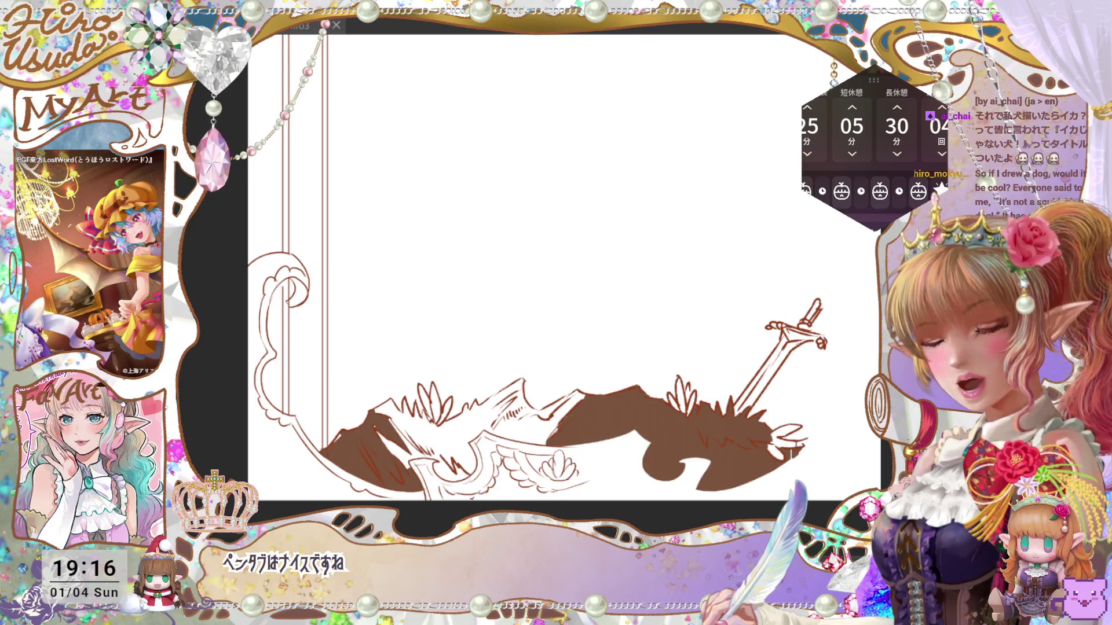
Fill the remaining white patches and small gaps around the sword with brown.
{"action": "left_click_drag", "start_coordinate": [802, 420], "coordinate": [781, 446]}
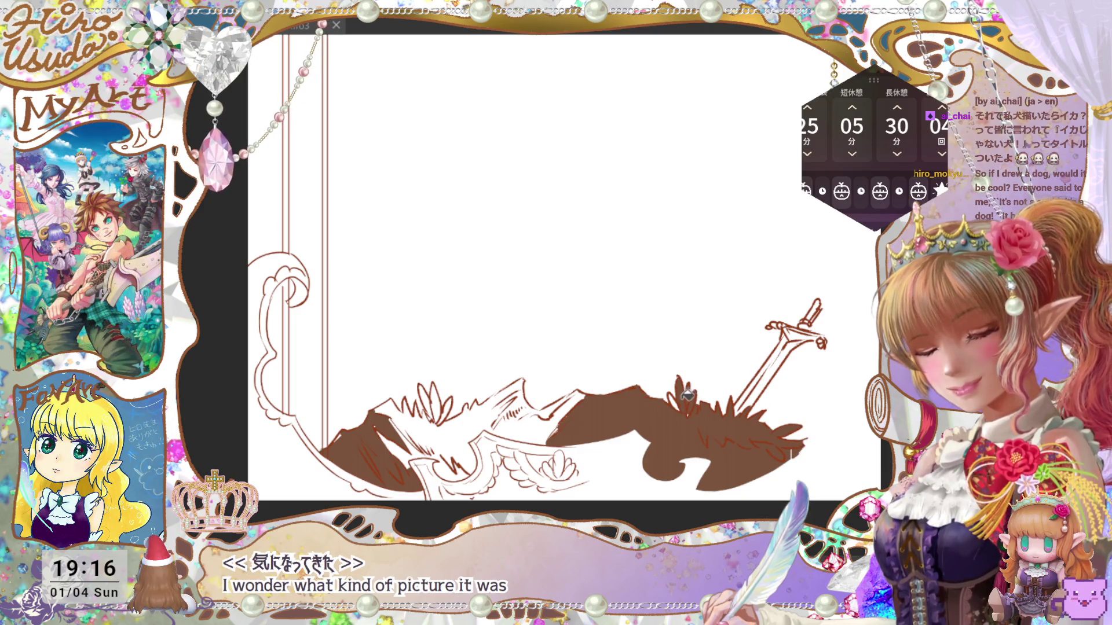
{"action": "left_click_drag", "start_coordinate": [802, 380], "coordinate": [785, 412]}
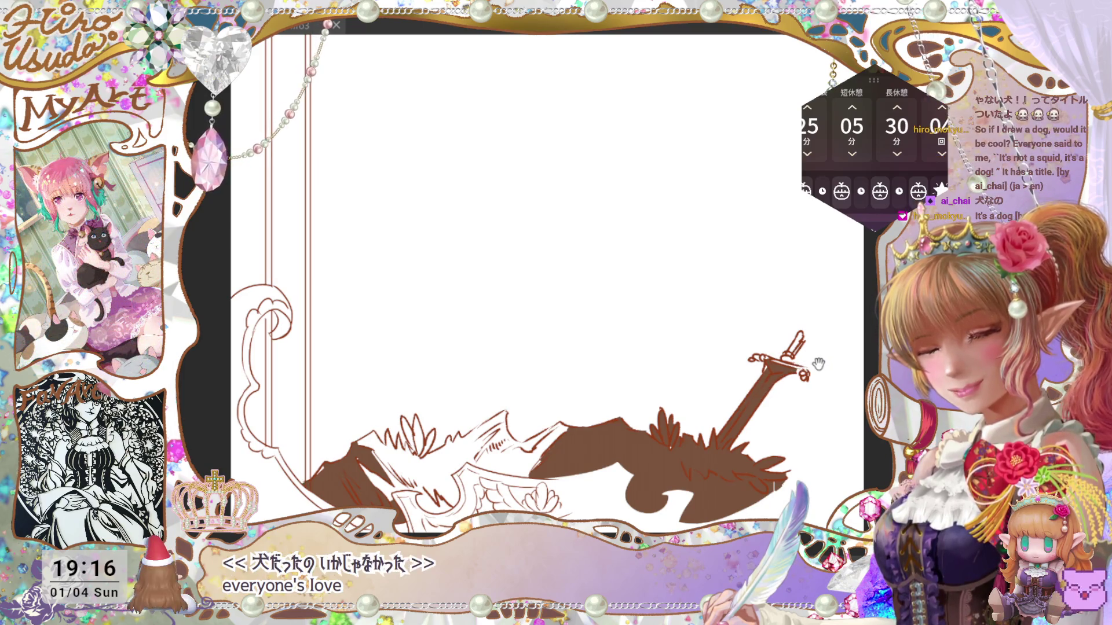
{"action": "left_click_drag", "start_coordinate": [683, 413], "coordinate": [778, 395]}
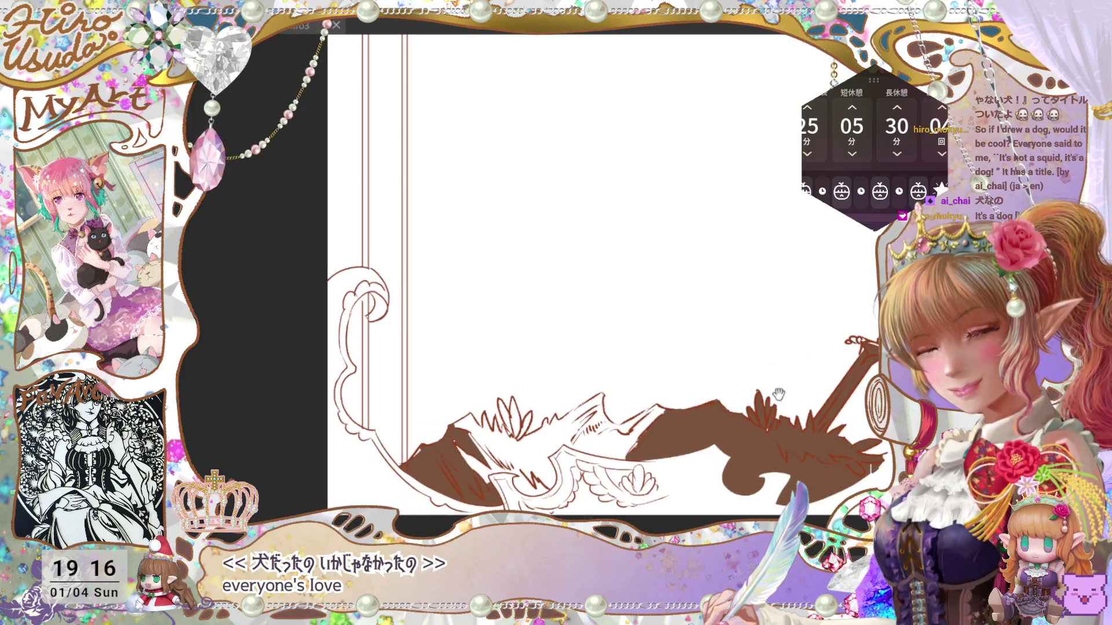
{"action": "left_click", "coordinate": [662, 433]}
{"action": "left_click", "coordinate": [561, 434]}
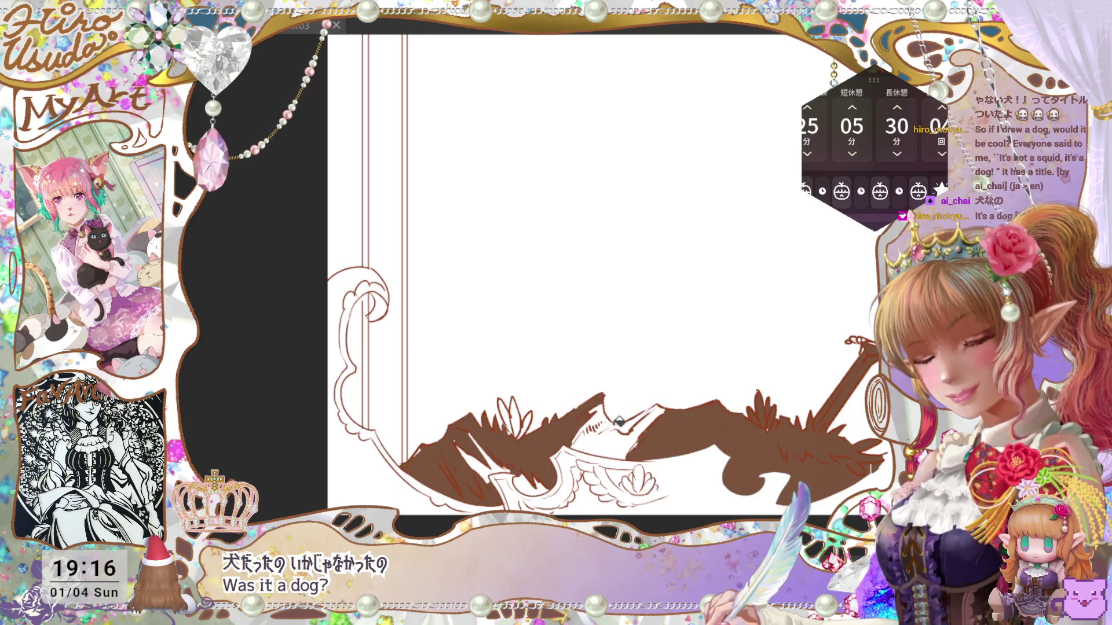
{"action": "left_click", "coordinate": [528, 415]}
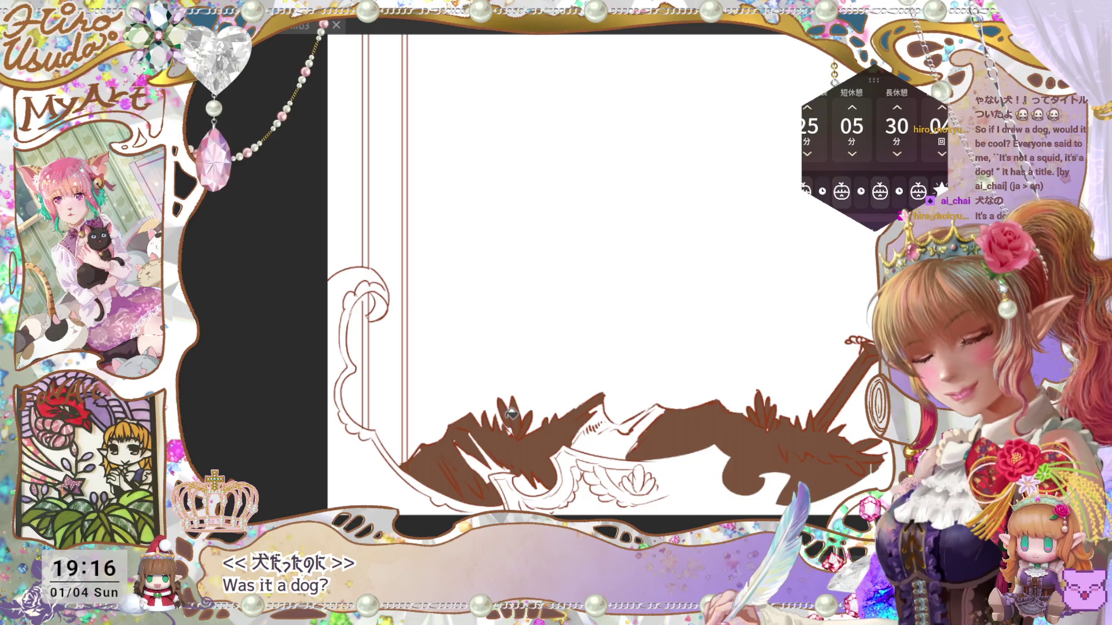
{"action": "left_click", "coordinate": [547, 476]}
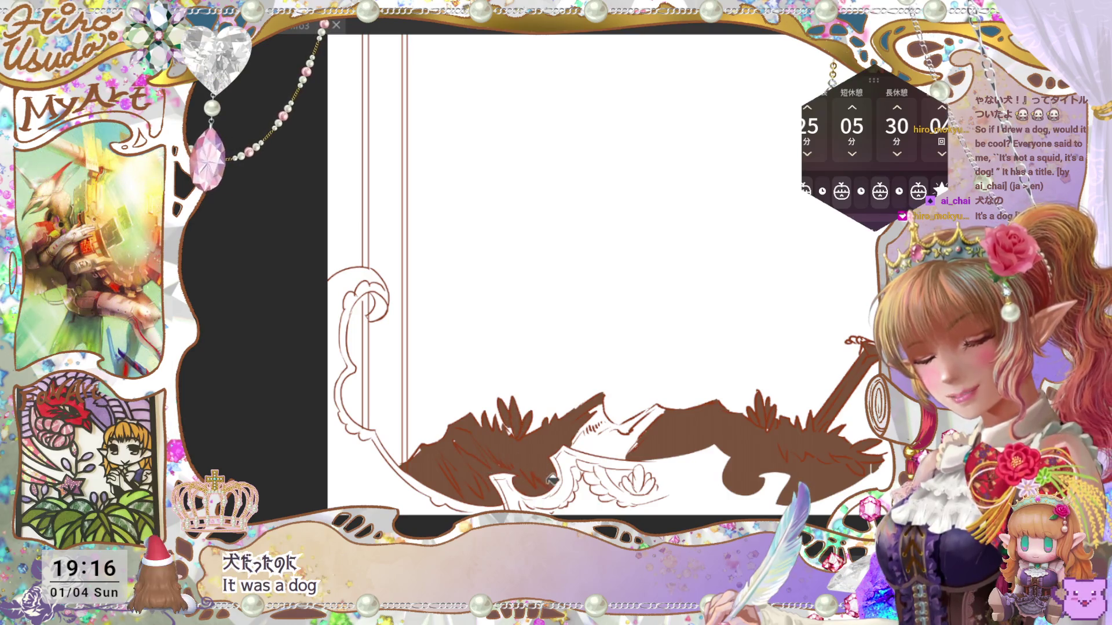
{"action": "left_click", "coordinate": [605, 410]}
{"action": "left_click", "coordinate": [601, 427]}
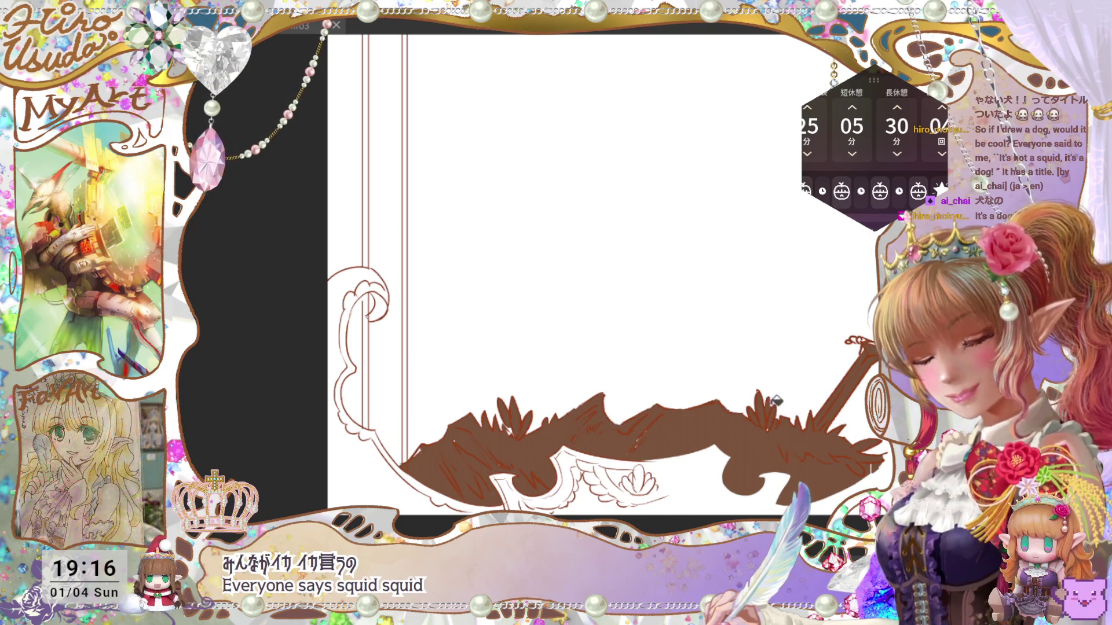
{"action": "scroll", "coordinate": [770, 406], "scroll_direction": "up", "scroll_amount": 1}
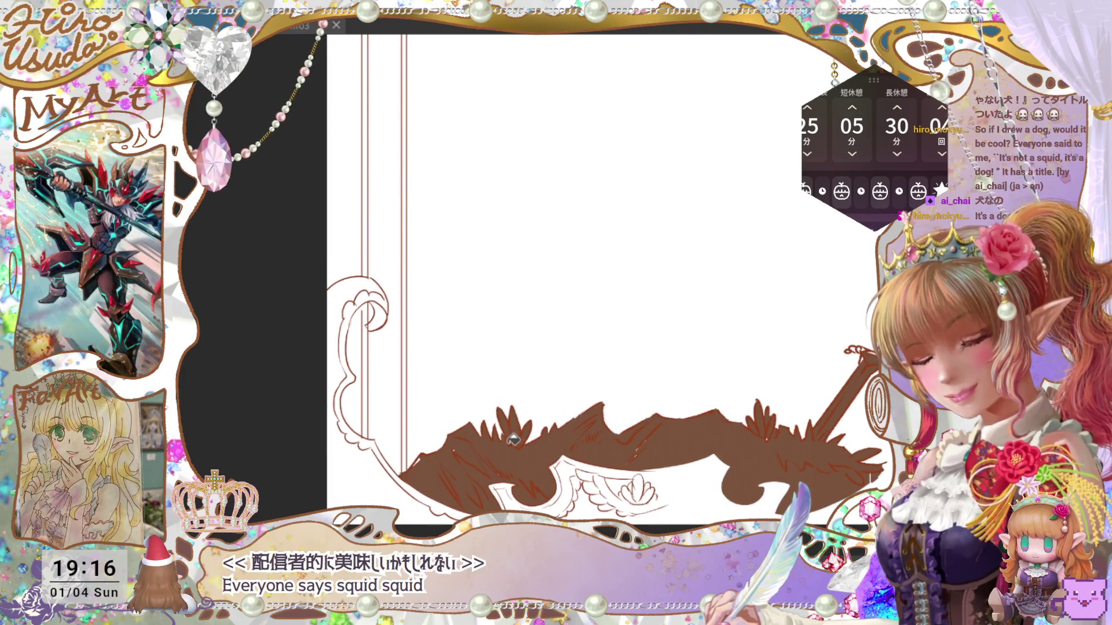
{"action": "left_click_drag", "start_coordinate": [1000, 364], "coordinate": [755, 369]}
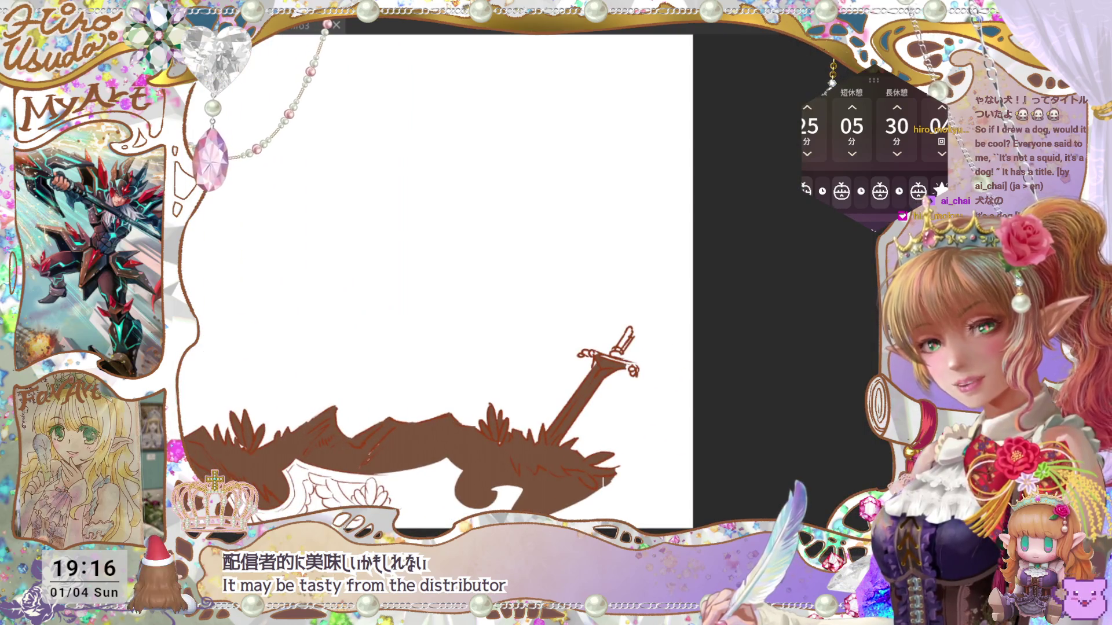
Brush brown over the sword blade tip up close, then zoom back out.
{"action": "key", "text": "ctrl+plus"}
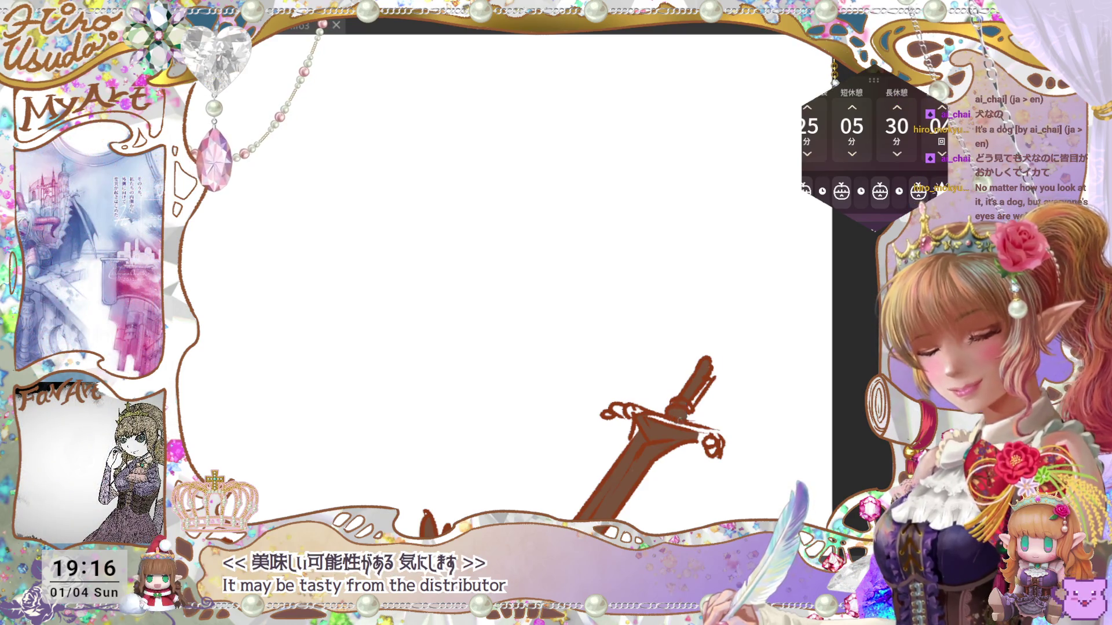
{"action": "left_click_drag", "start_coordinate": [695, 396], "coordinate": [723, 342]}
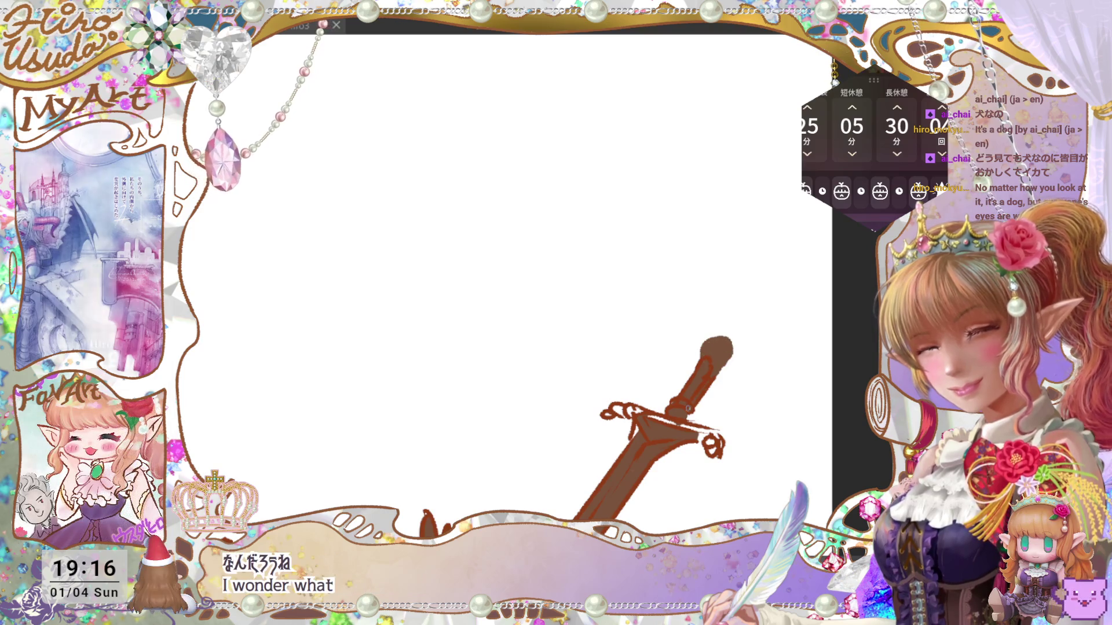
{"action": "mouse_move", "coordinate": [742, 440]}
{"action": "left_mouse_down"}
{"action": "mouse_move", "coordinate": [759, 394]}
{"action": "mouse_move", "coordinate": [718, 421]}
{"action": "left_mouse_up"}
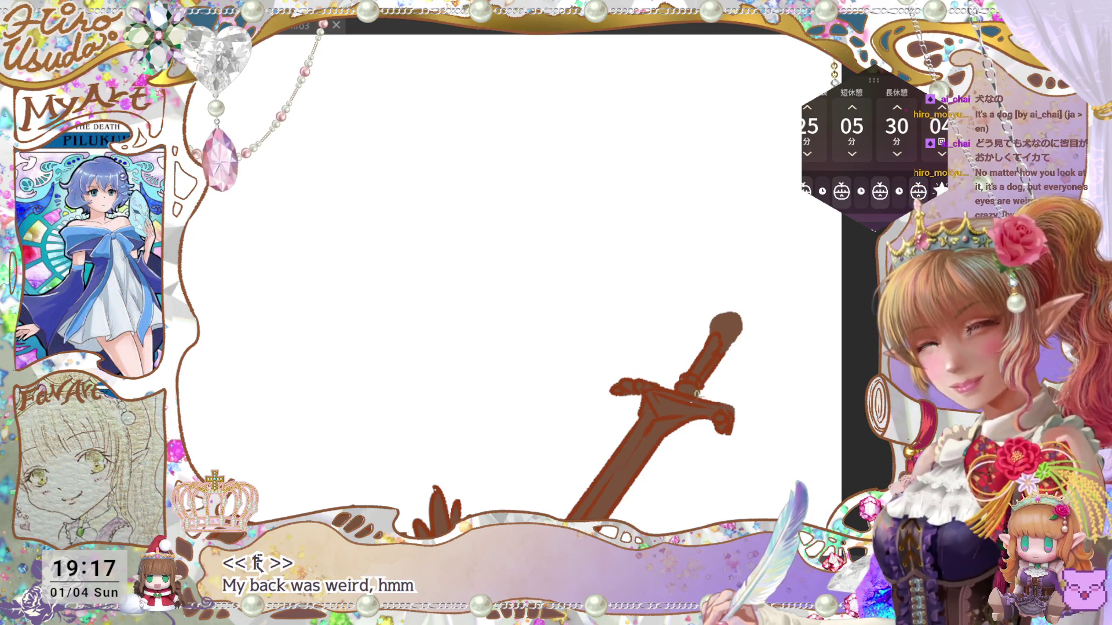
{"action": "scroll", "coordinate": [670, 405], "scroll_direction": "down", "scroll_amount": 5}
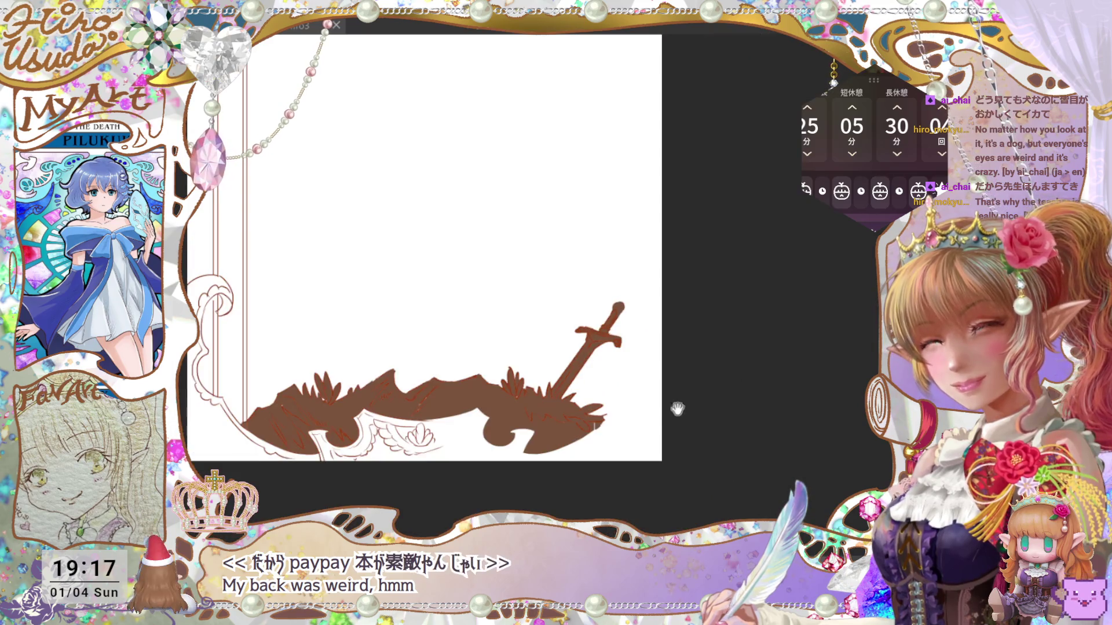
{"action": "left_click_drag", "start_coordinate": [669, 405], "coordinate": [694, 421]}
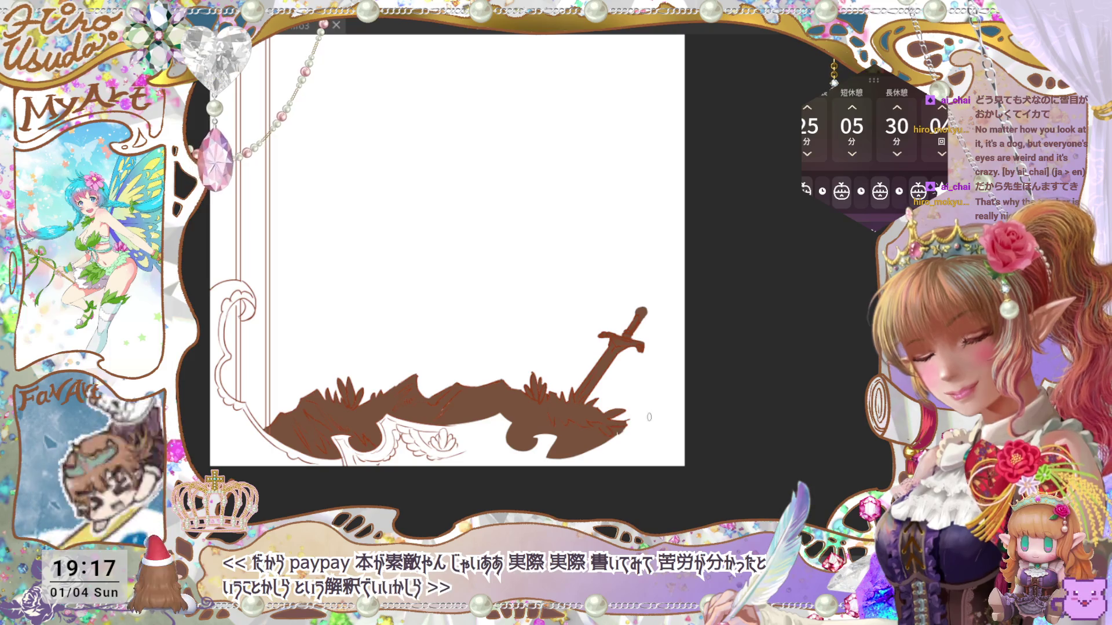
{"action": "left_click_drag", "start_coordinate": [610, 430], "coordinate": [638, 472]}
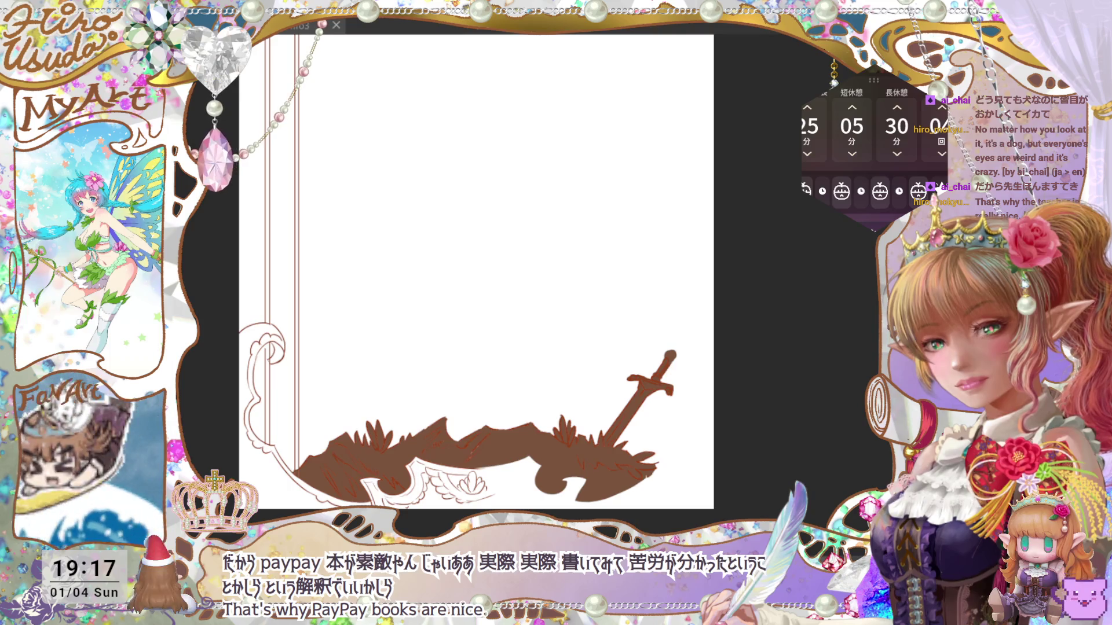
Bring back the right half of the frame ornament and the right-side frame lines.
{"action": "key", "text": "ctrl+z"}
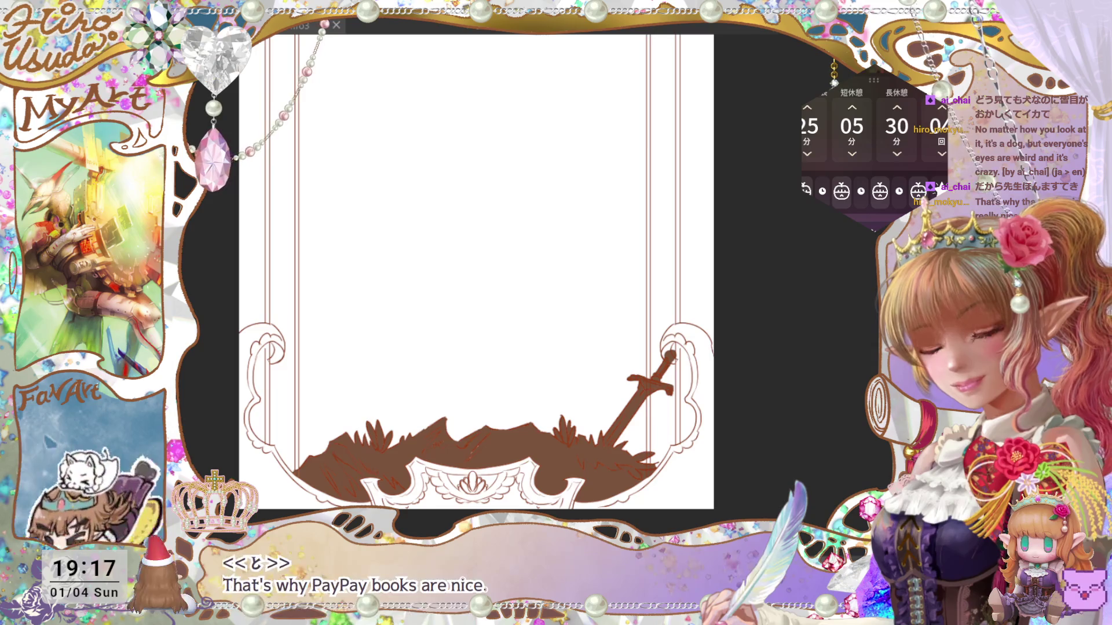
{"action": "key", "text": "ctrl+z"}
{"action": "key", "text": "ctrl+y"}
{"action": "key", "text": "ctrl+z"}
{"action": "key", "text": "ctrl+z"}
{"action": "key", "text": "ctrl+y"}
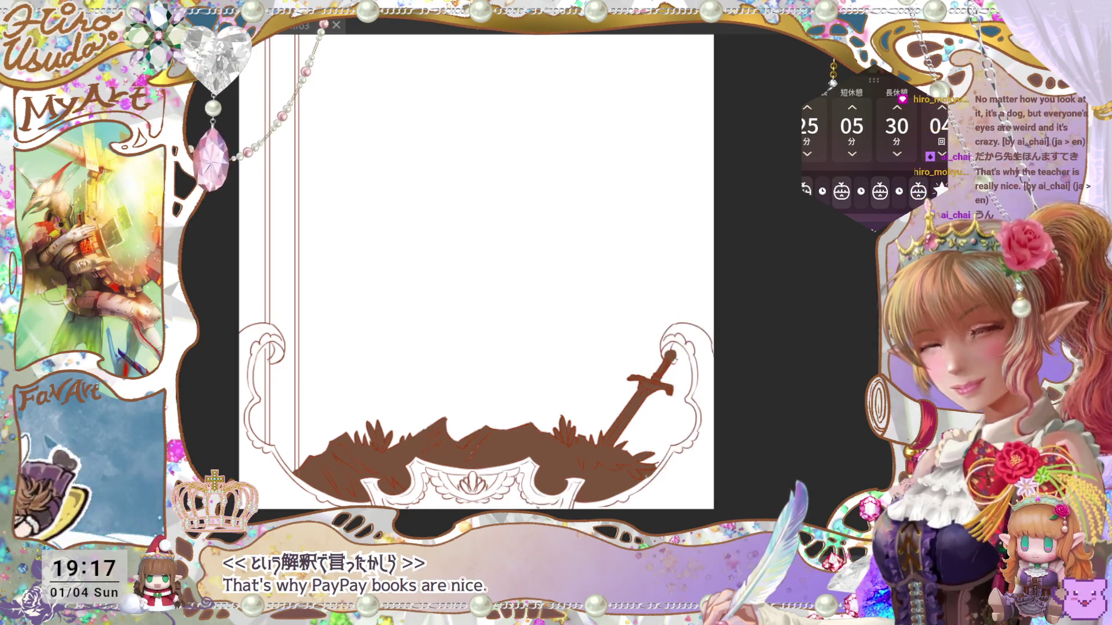
{"action": "key", "text": "ctrl+y"}
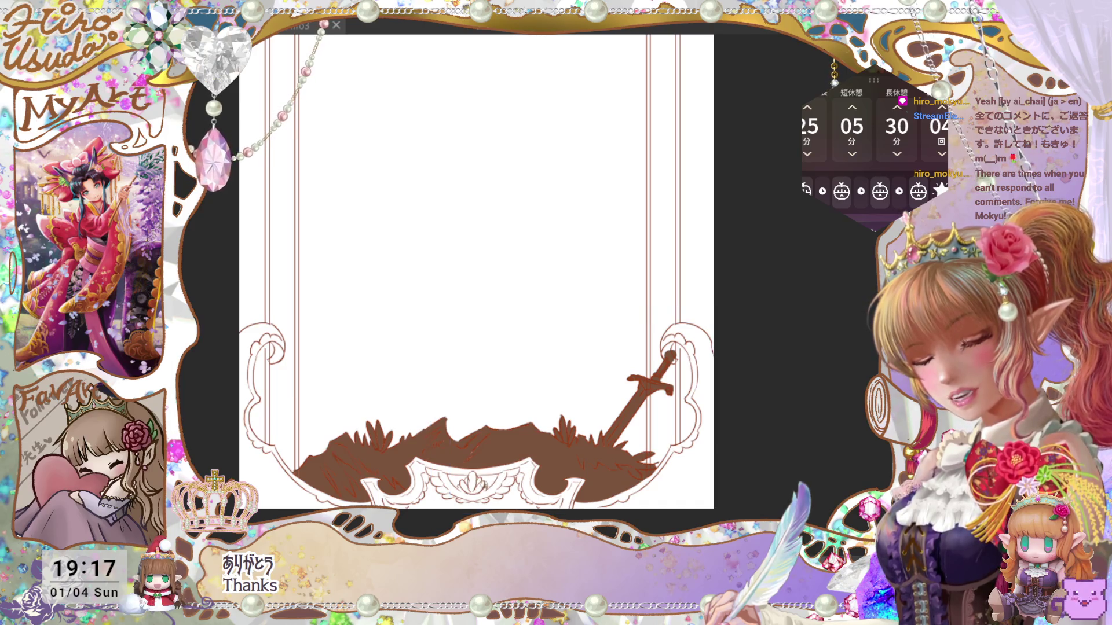
{"action": "mouse_move", "coordinate": [688, 466]}
{"action": "left_mouse_down"}
{"action": "mouse_move", "coordinate": [689, 521]}
{"action": "mouse_move", "coordinate": [689, 490]}
{"action": "left_mouse_up"}
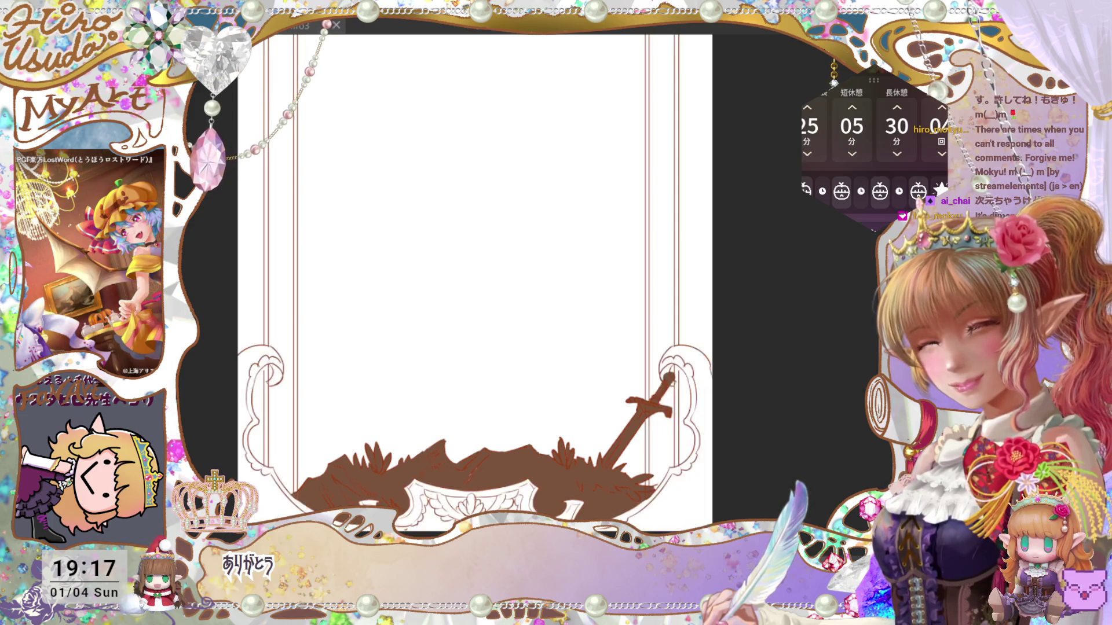
Zoom out to the whole card, then zoom in and pan to the Mokyu Mokyu emblem and ribbon.
{"action": "scroll", "coordinate": [821, 367], "scroll_direction": "down", "scroll_amount": 3}
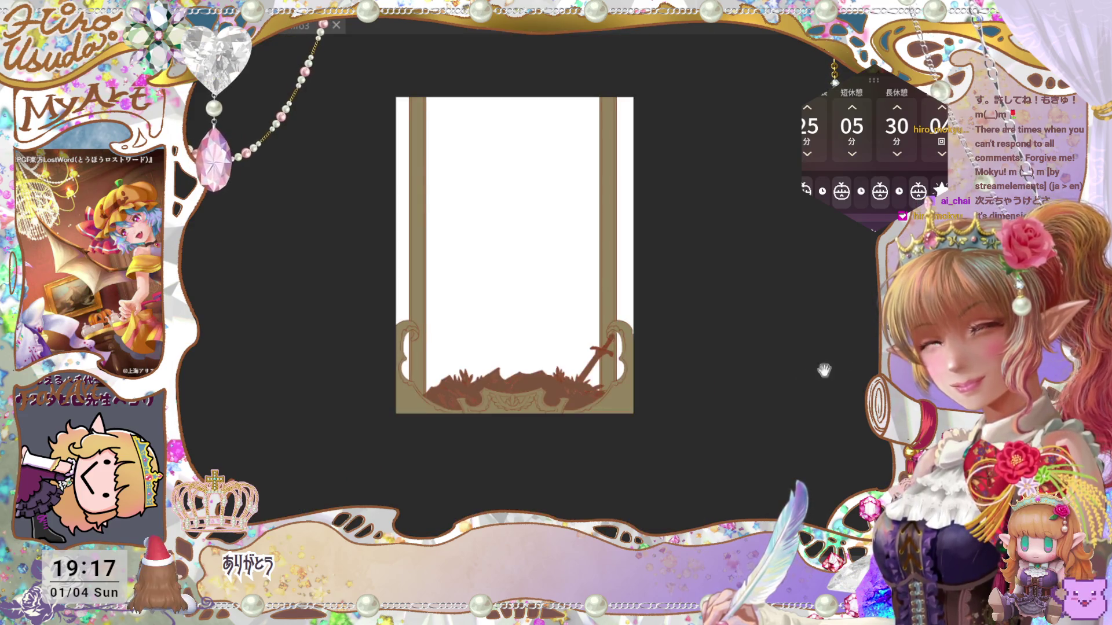
{"action": "scroll", "coordinate": [555, 229], "scroll_direction": "up", "scroll_amount": 2}
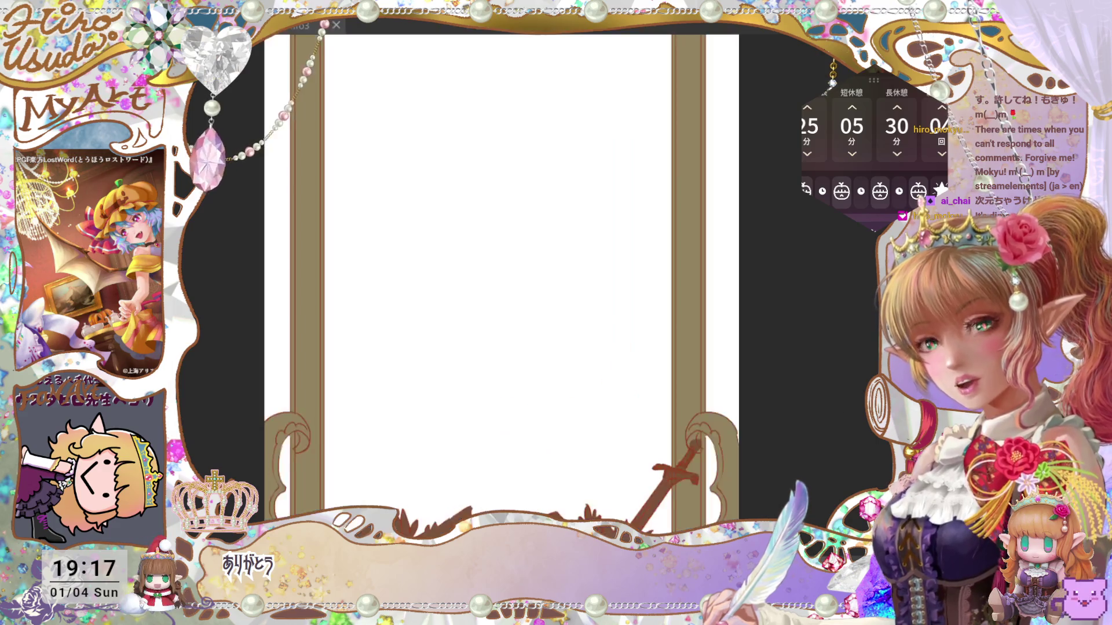
{"action": "key", "text": "ctrl+minus"}
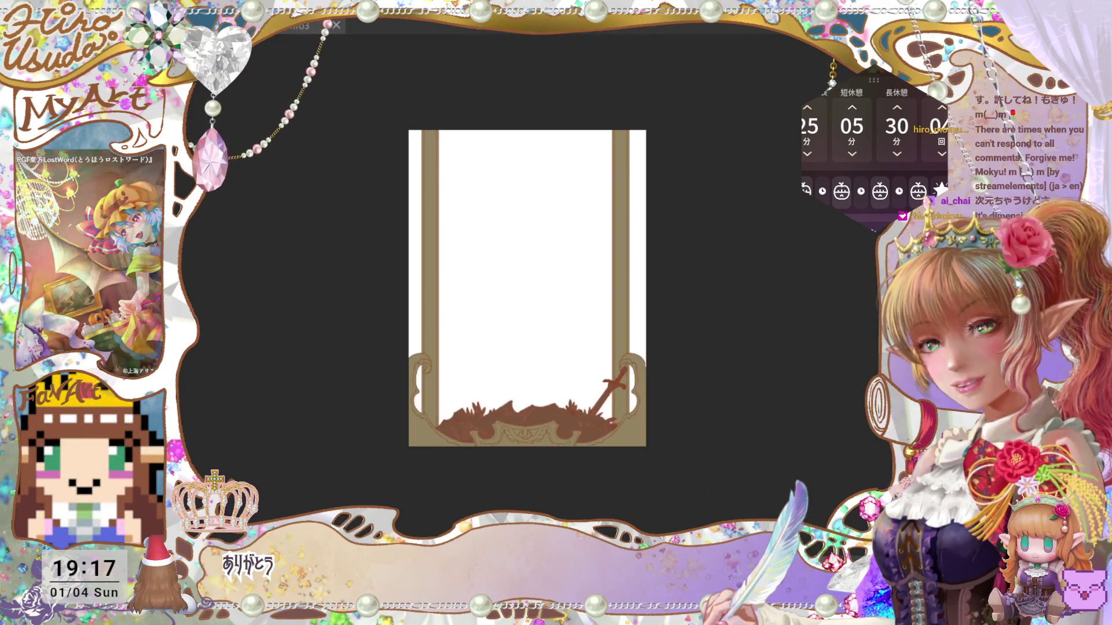
{"action": "key", "text": "ctrl+plus"}
{"action": "left_click_drag", "start_coordinate": [787, 373], "coordinate": [781, 390]}
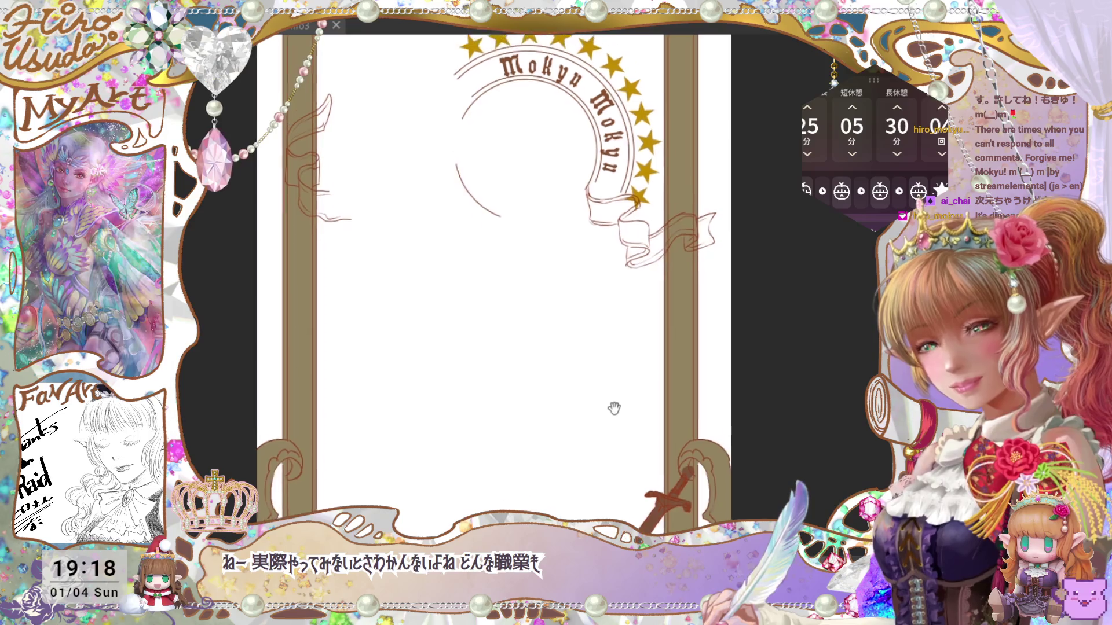
Zoom in on the emblem, draw a circle inside the Mokyu Mokyu arc, and shift it up-right.
{"action": "left_click_drag", "start_coordinate": [611, 405], "coordinate": [659, 548]}
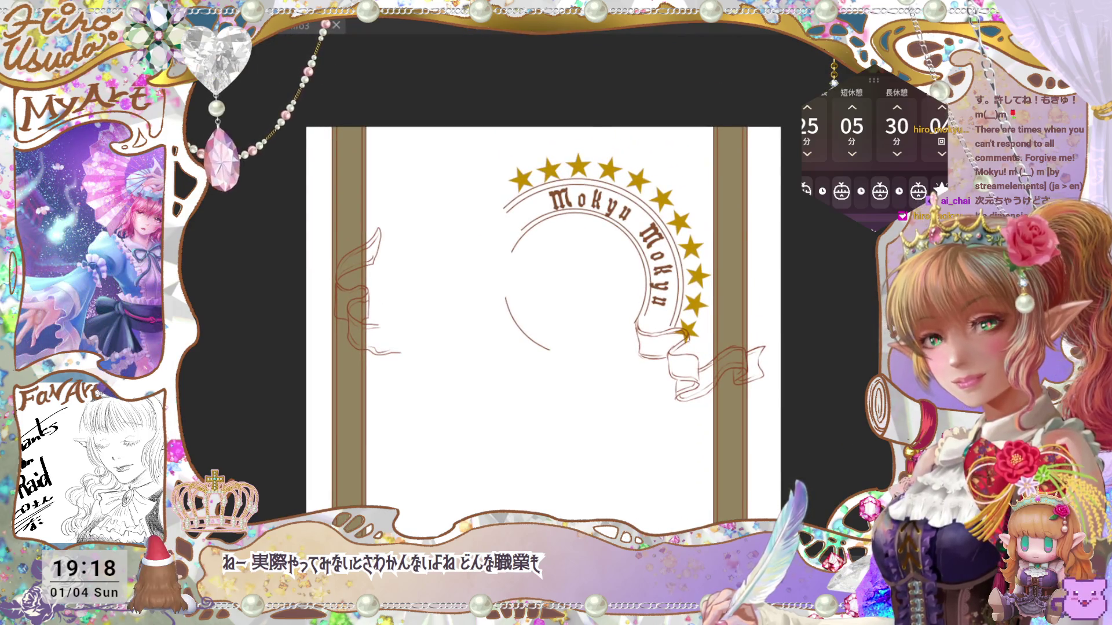
{"action": "key", "text": "ctrl+plus"}
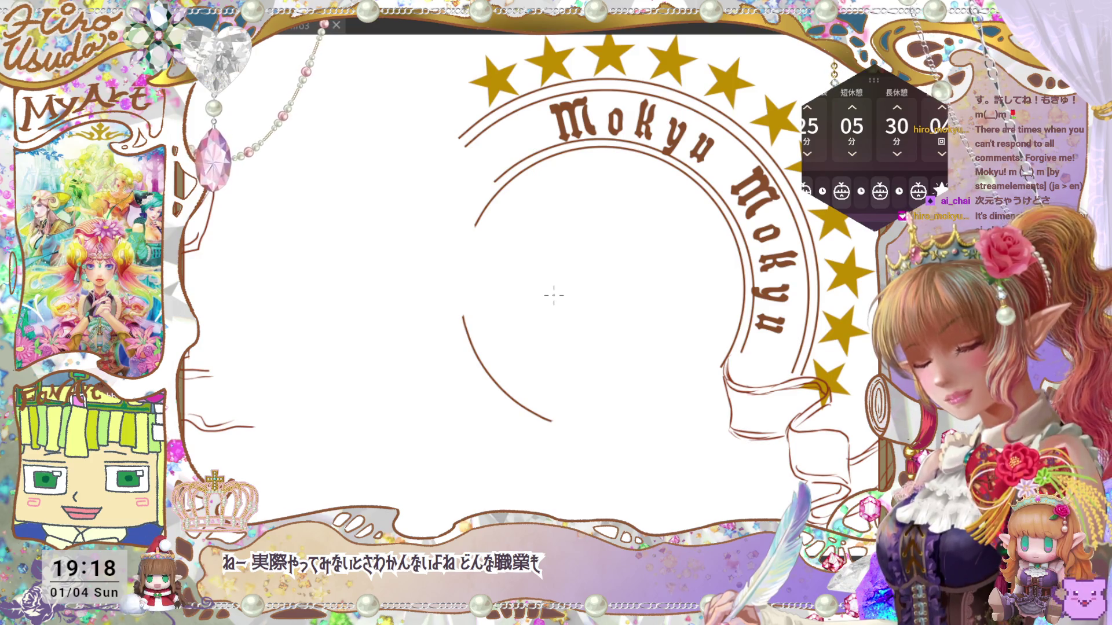
{"action": "mouse_move", "coordinate": [449, 168]}
{"action": "left_mouse_down"}
{"action": "mouse_move", "coordinate": [753, 468]}
{"action": "mouse_move", "coordinate": [734, 440]}
{"action": "left_mouse_up"}
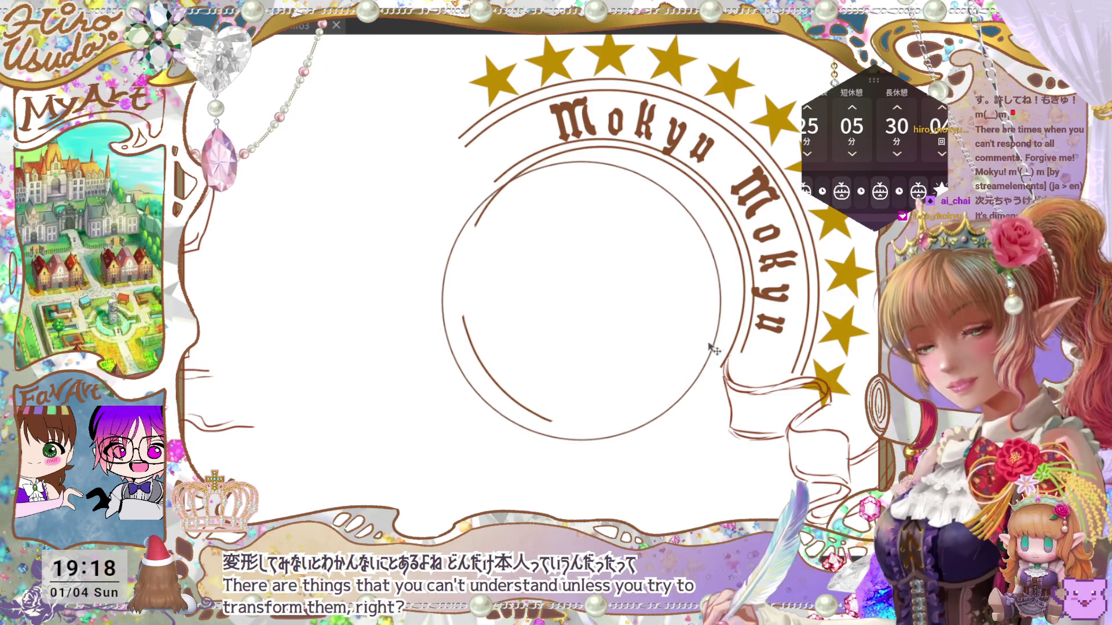
{"action": "left_click_drag", "start_coordinate": [713, 347], "coordinate": [731, 337]}
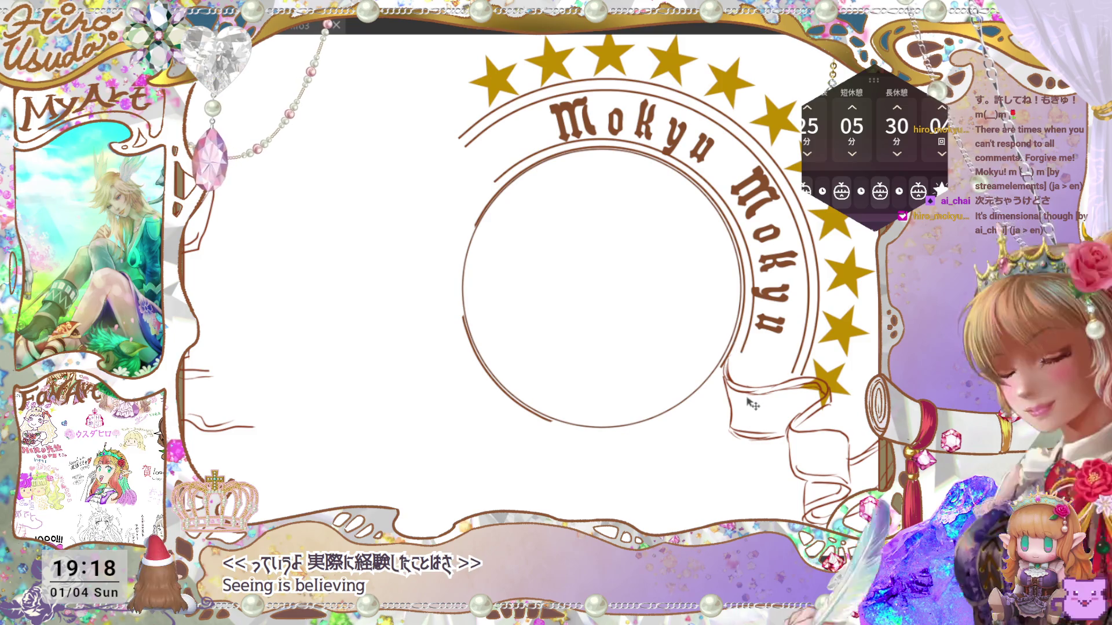
{"action": "key", "text": "ctrl+t"}
Enlarge the inner emblem circle slightly and nudge it into place.
{"action": "left_click_drag", "start_coordinate": [742, 427], "coordinate": [752, 432]}
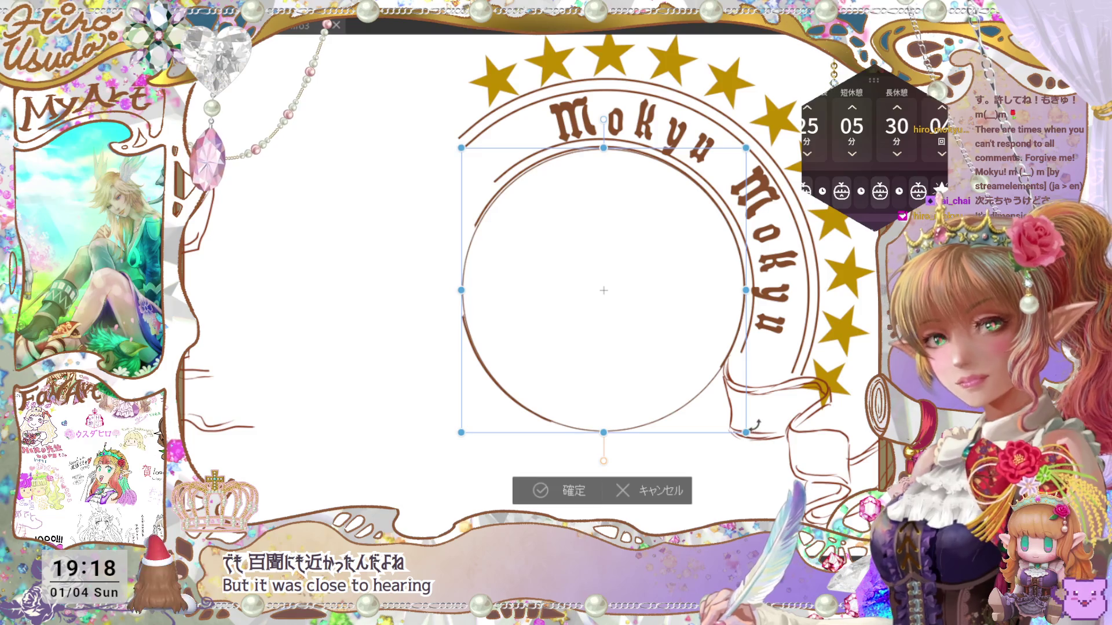
{"action": "left_click", "coordinate": [559, 499]}
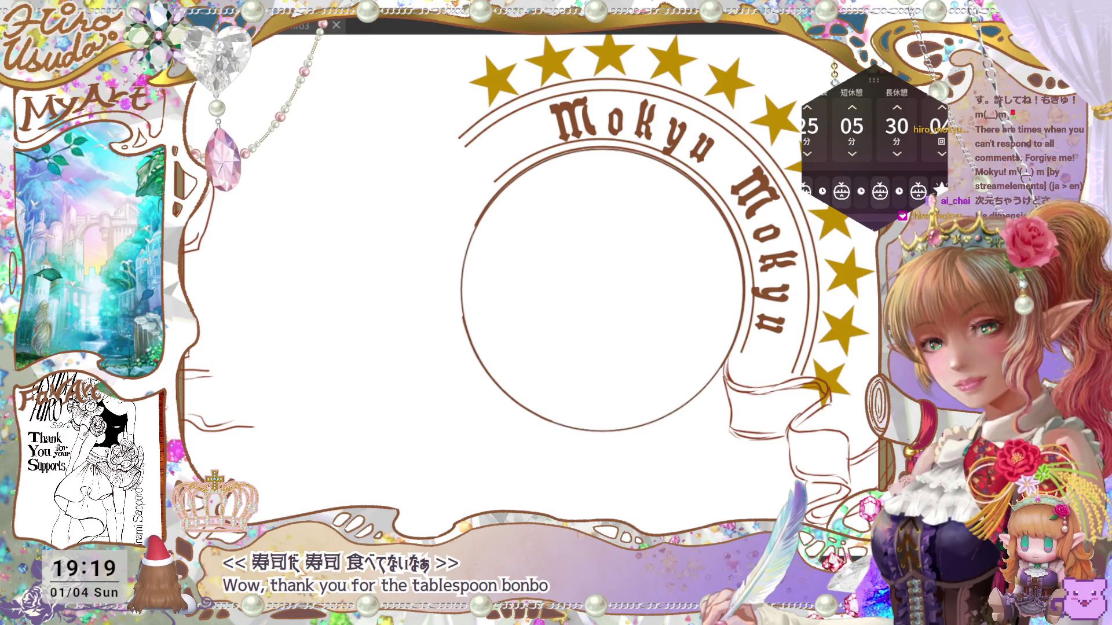
{"action": "key", "text": "ctrl+t"}
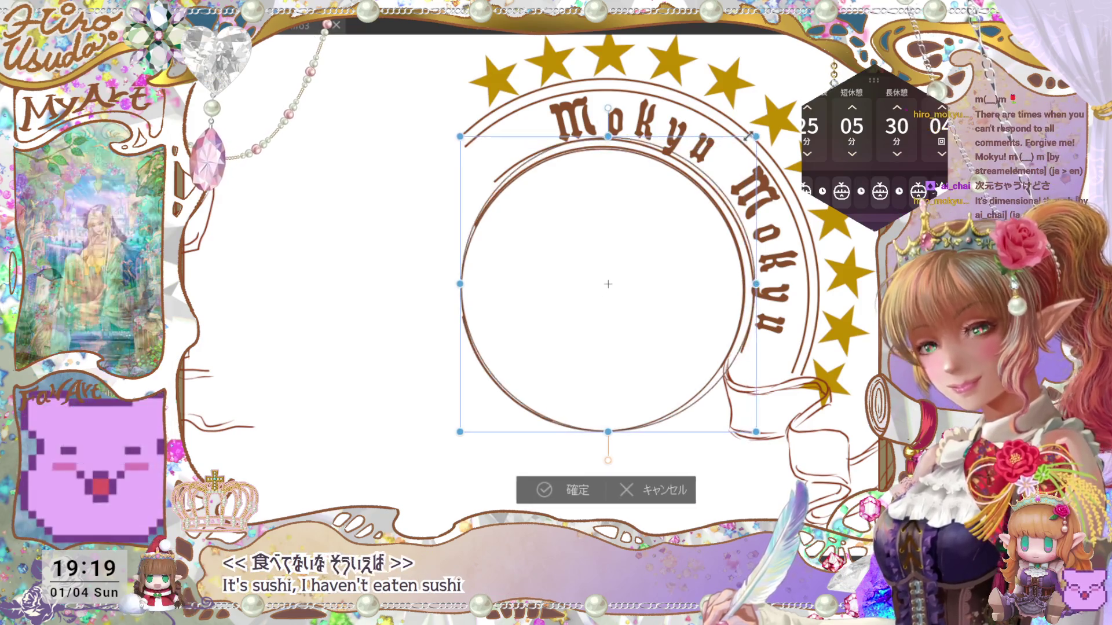
{"action": "left_click_drag", "start_coordinate": [747, 151], "coordinate": [759, 140]}
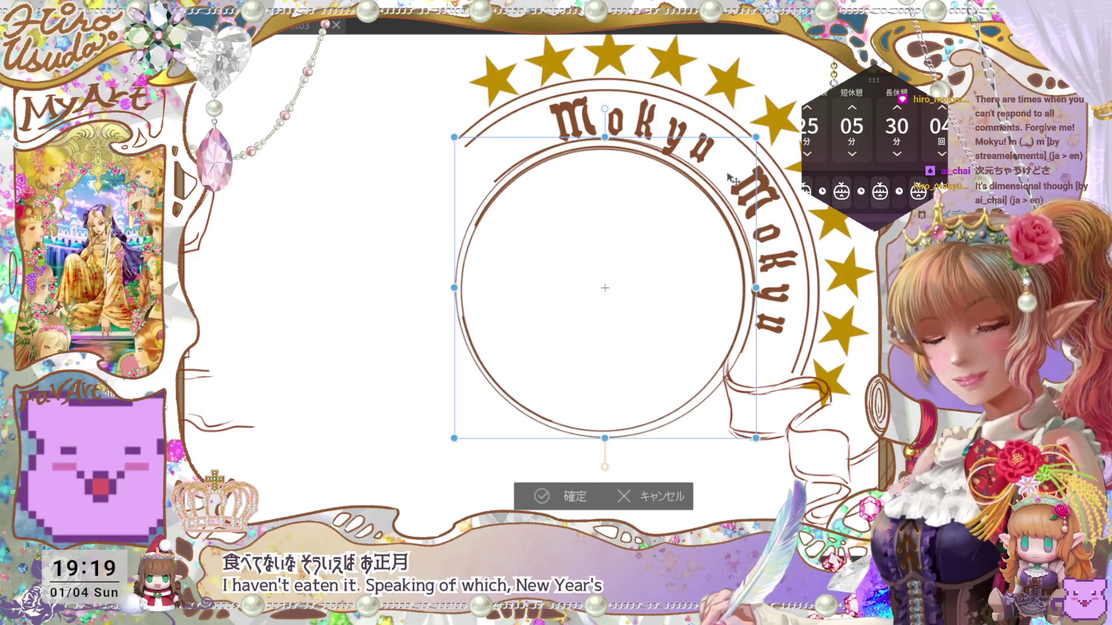
{"action": "left_click_drag", "start_coordinate": [724, 174], "coordinate": [721, 178]}
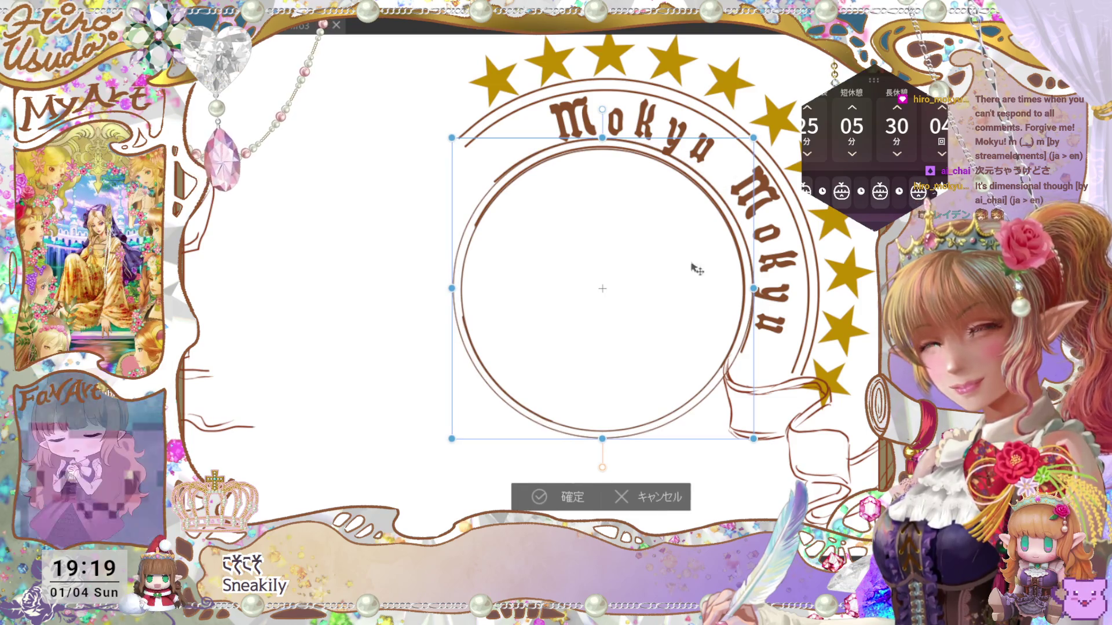
{"action": "left_click", "coordinate": [564, 493]}
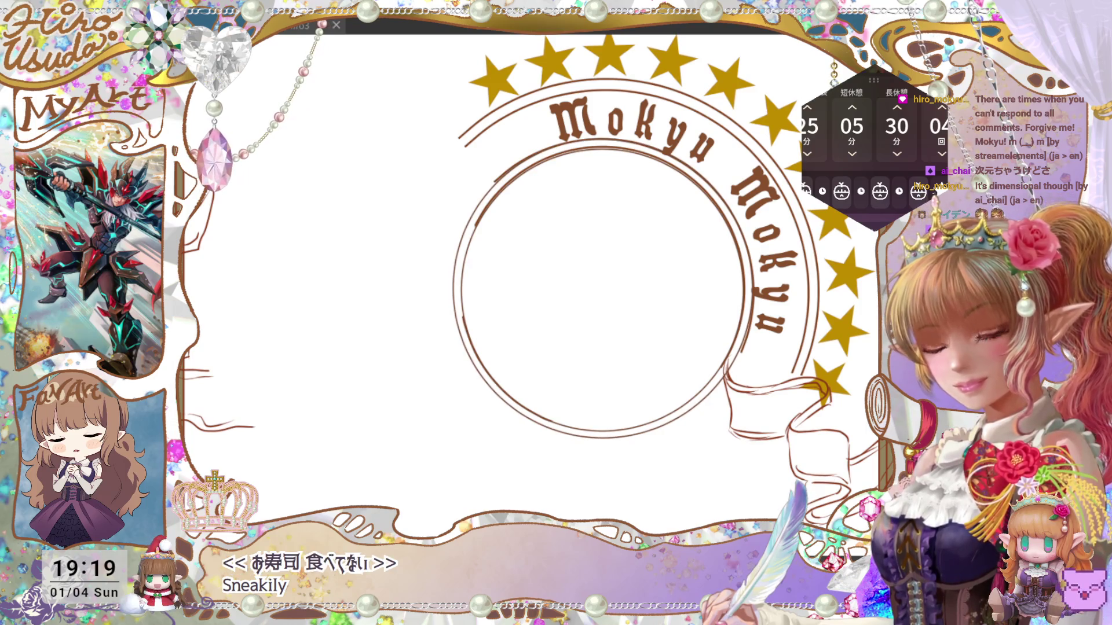
Duplicate the circle and scale the copy outward into a larger outer ring.
{"action": "key", "text": "ctrl+v"}
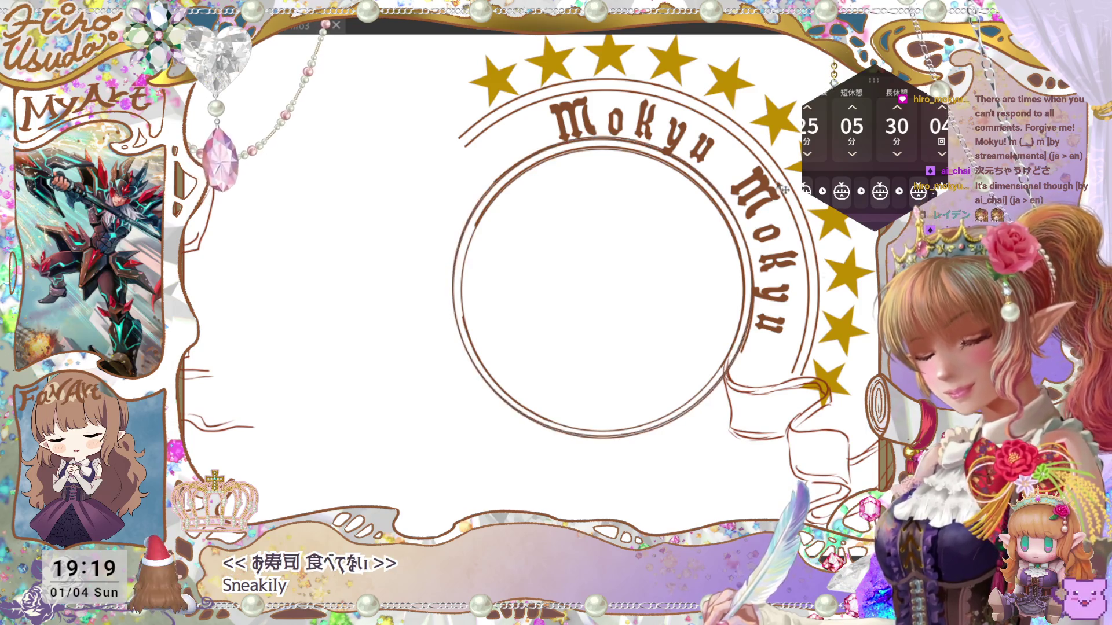
{"action": "key", "text": "ctrl+t"}
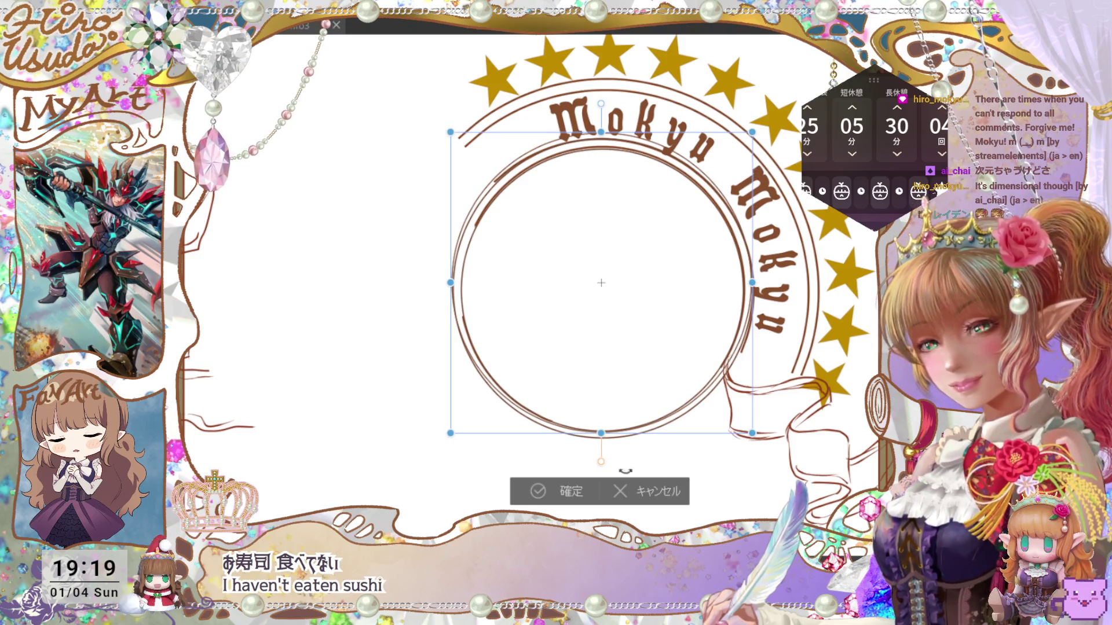
{"action": "left_click", "coordinate": [647, 488]}
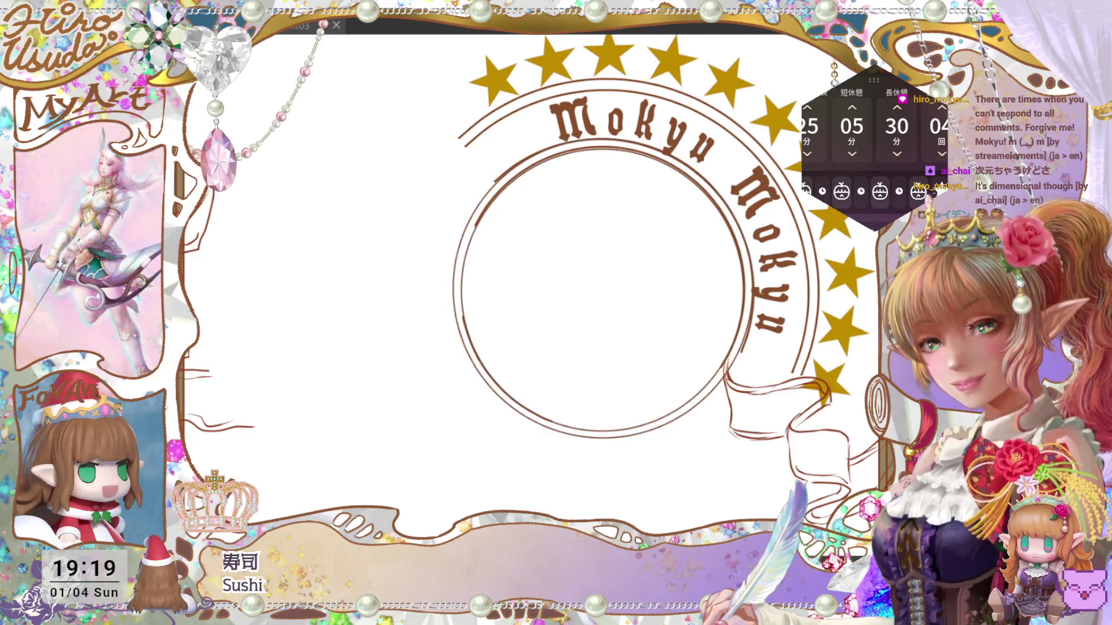
{"action": "key", "text": "ctrl+t"}
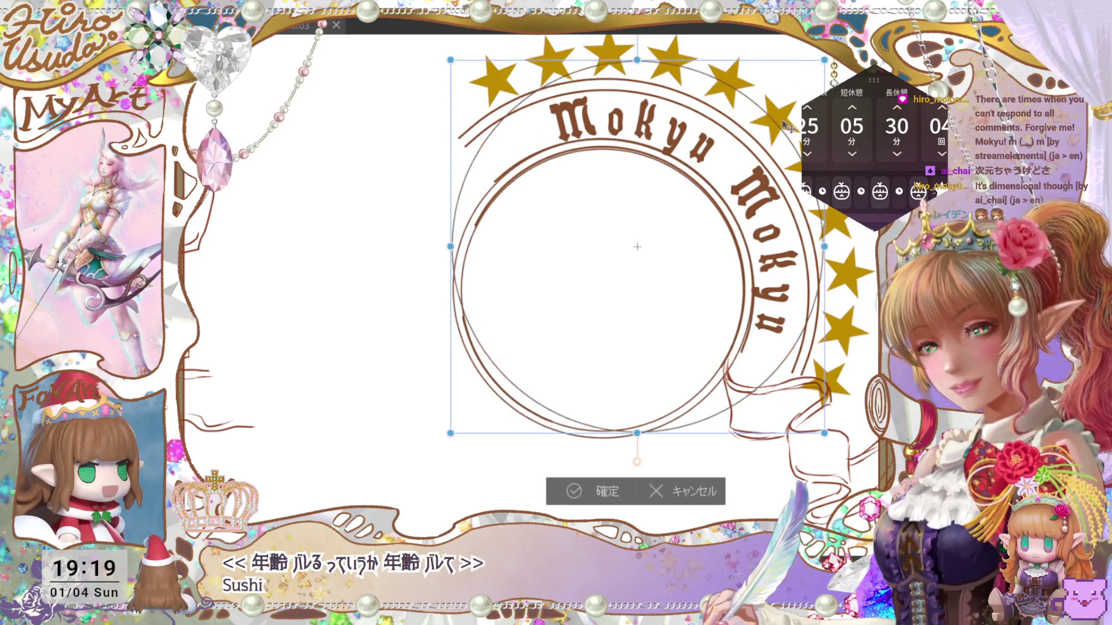
{"action": "left_click_drag", "start_coordinate": [738, 196], "coordinate": [762, 161]}
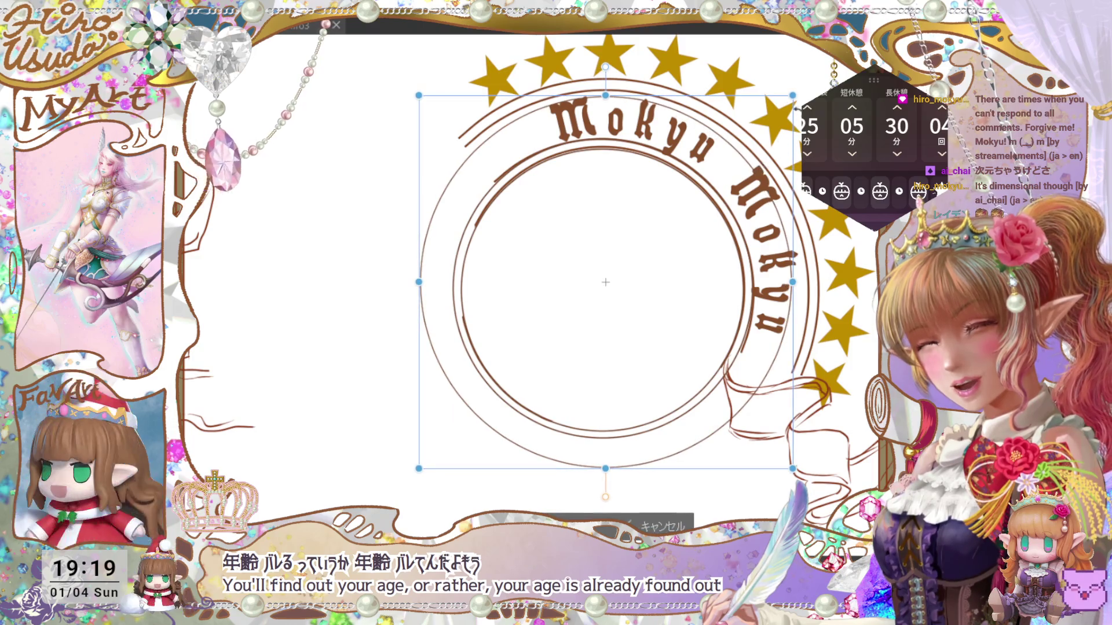
{"action": "mouse_move", "coordinate": [791, 95]}
{"action": "left_mouse_down"}
{"action": "mouse_move", "coordinate": [806, 92]}
{"action": "mouse_move", "coordinate": [774, 127]}
{"action": "mouse_move", "coordinate": [808, 92]}
{"action": "mouse_move", "coordinate": [791, 110]}
{"action": "left_mouse_up"}
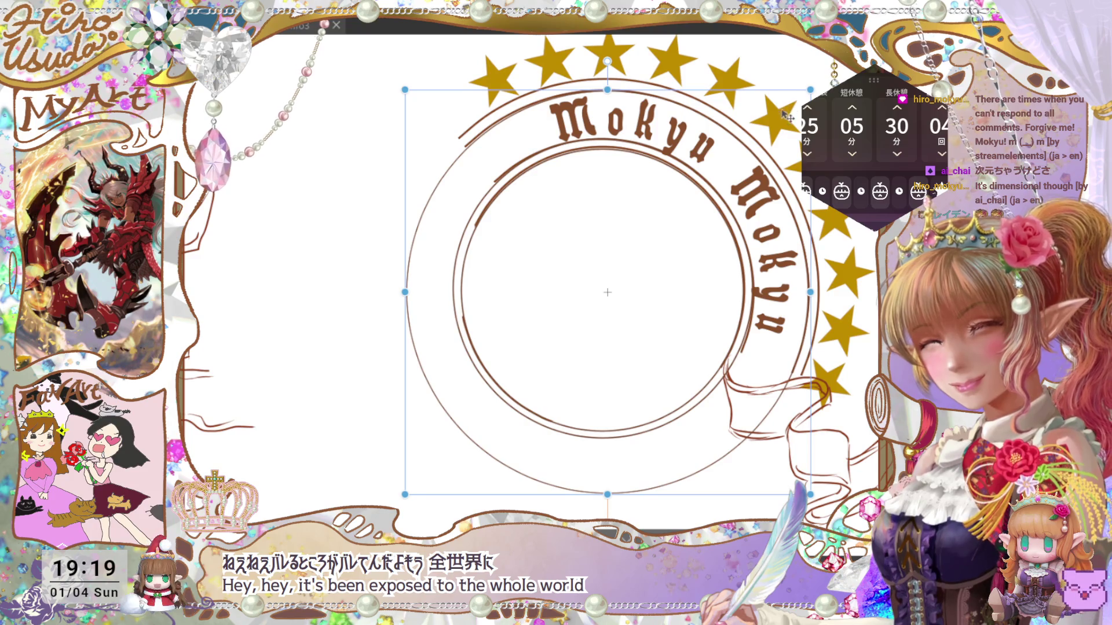
{"action": "key", "text": "Return"}
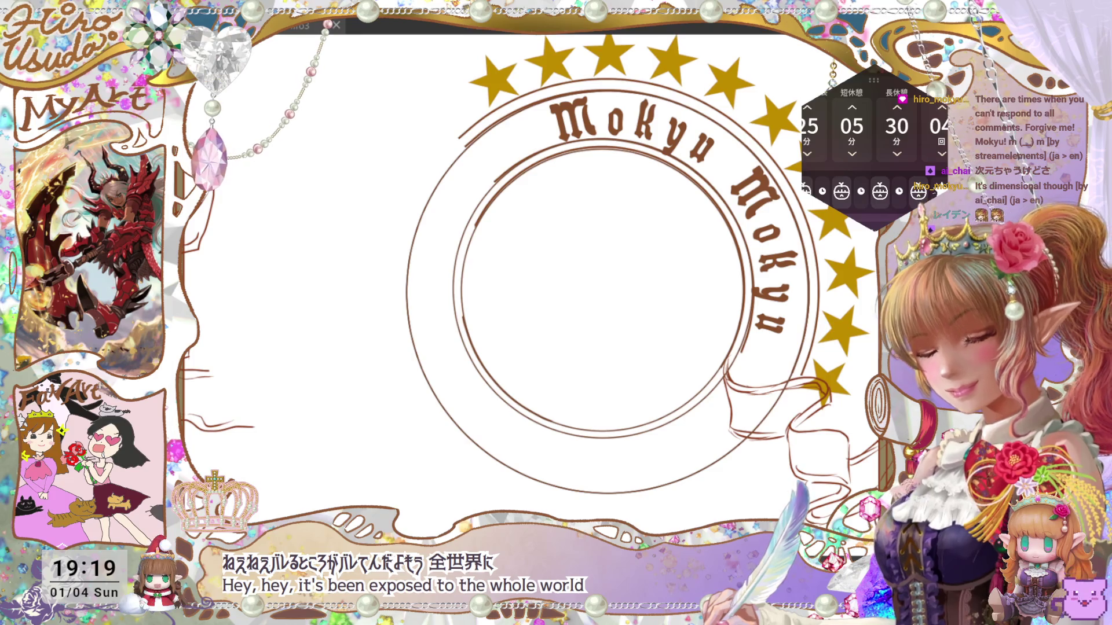
{"action": "key", "text": "ctrl+t"}
{"action": "mouse_move", "coordinate": [803, 87]}
{"action": "left_mouse_down"}
{"action": "mouse_move", "coordinate": [816, 81]}
{"action": "mouse_move", "coordinate": [781, 117]}
{"action": "mouse_move", "coordinate": [819, 77]}
{"action": "mouse_move", "coordinate": [787, 102]}
{"action": "left_mouse_up"}
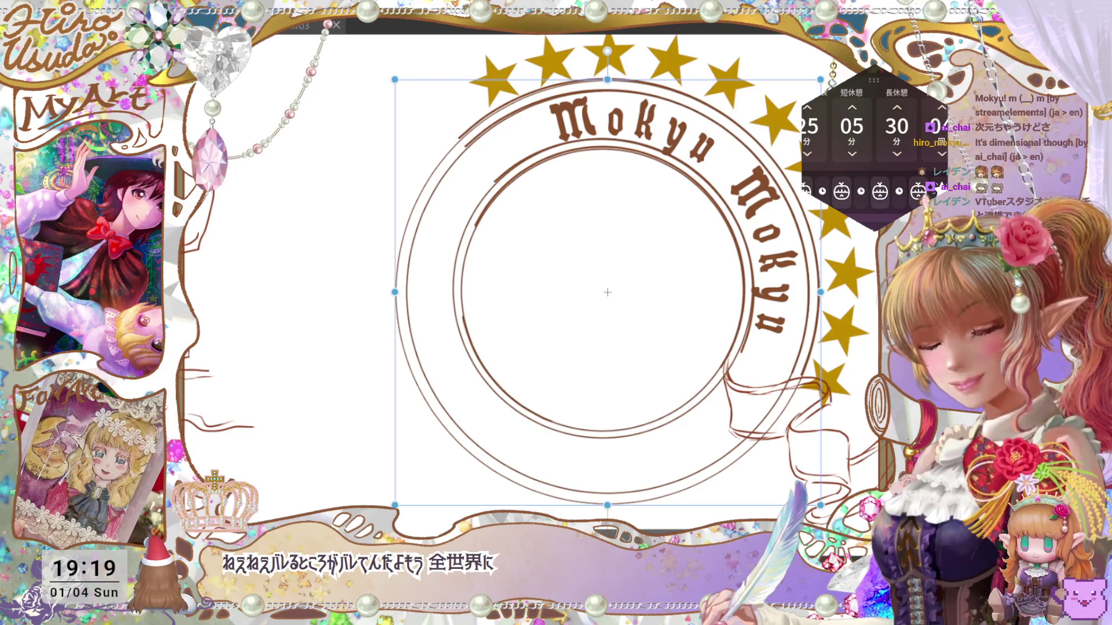
{"action": "key", "text": "Return"}
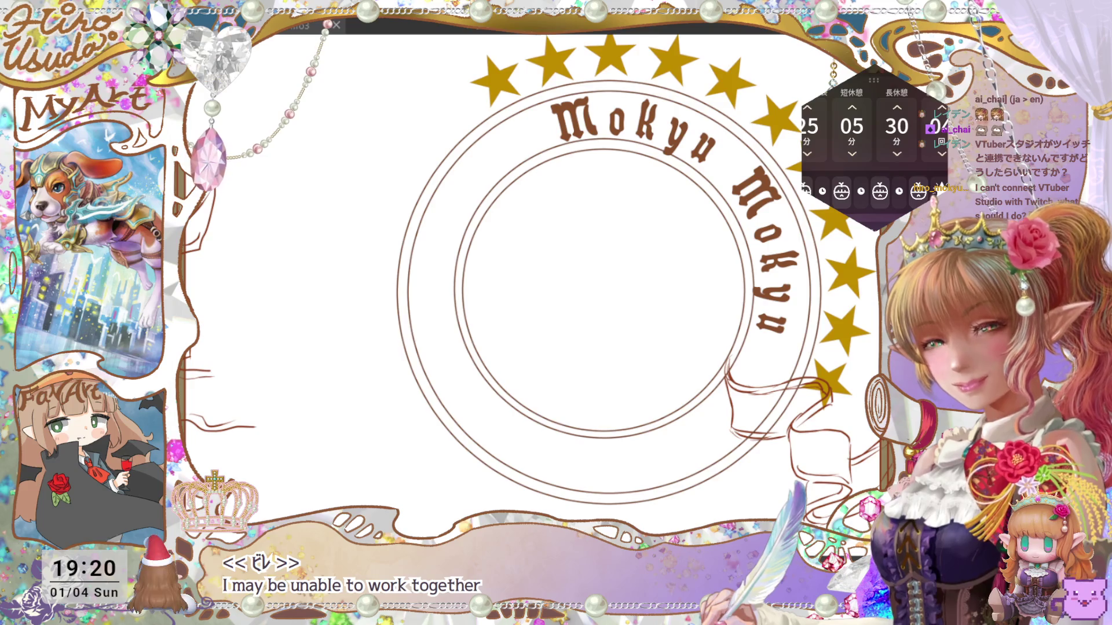
Zoom out and pan to see the whole card, then save the illustration with Ctrl+S.
{"action": "scroll", "coordinate": [802, 429], "scroll_direction": "down", "scroll_amount": 2}
{"action": "left_click_drag", "start_coordinate": [802, 429], "coordinate": [792, 405]}
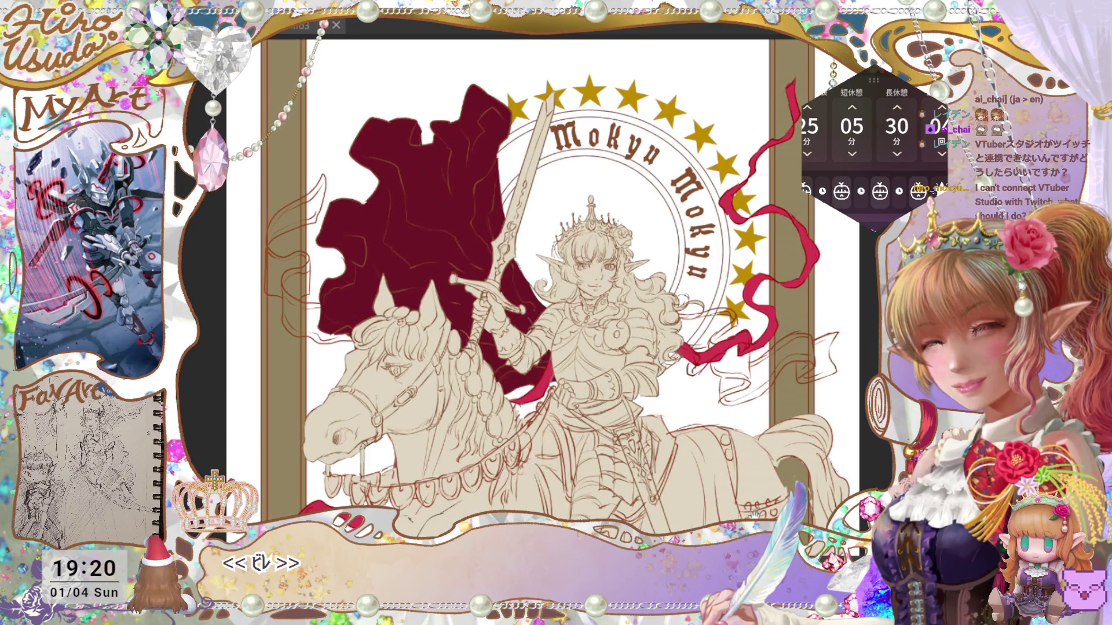
{"action": "left_click_drag", "start_coordinate": [753, 513], "coordinate": [745, 476]}
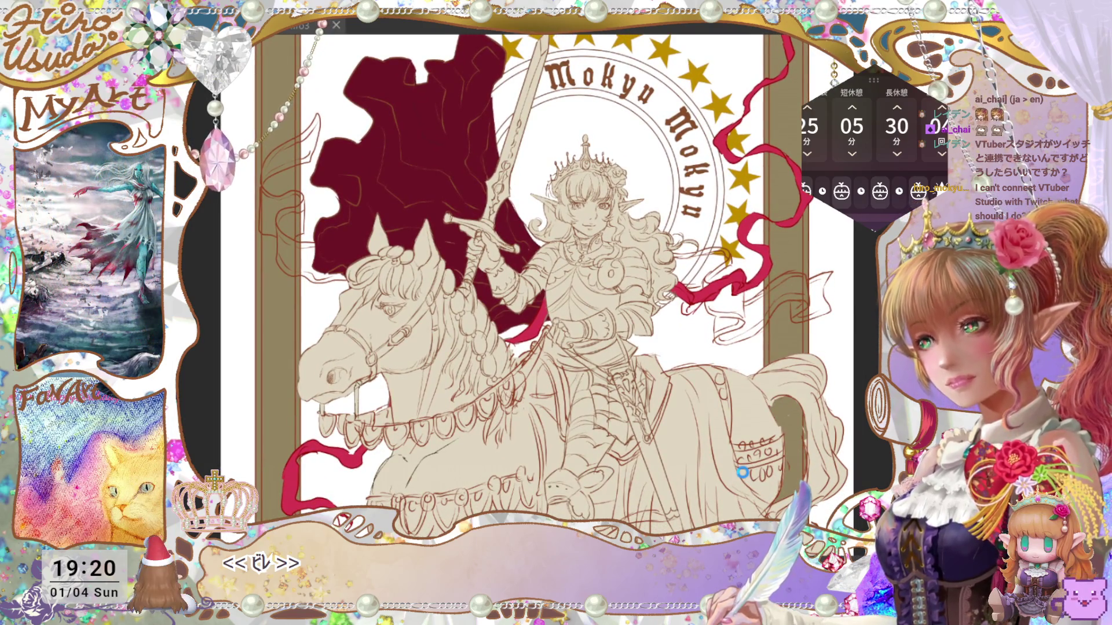
{"action": "key", "text": "ctrl+s"}
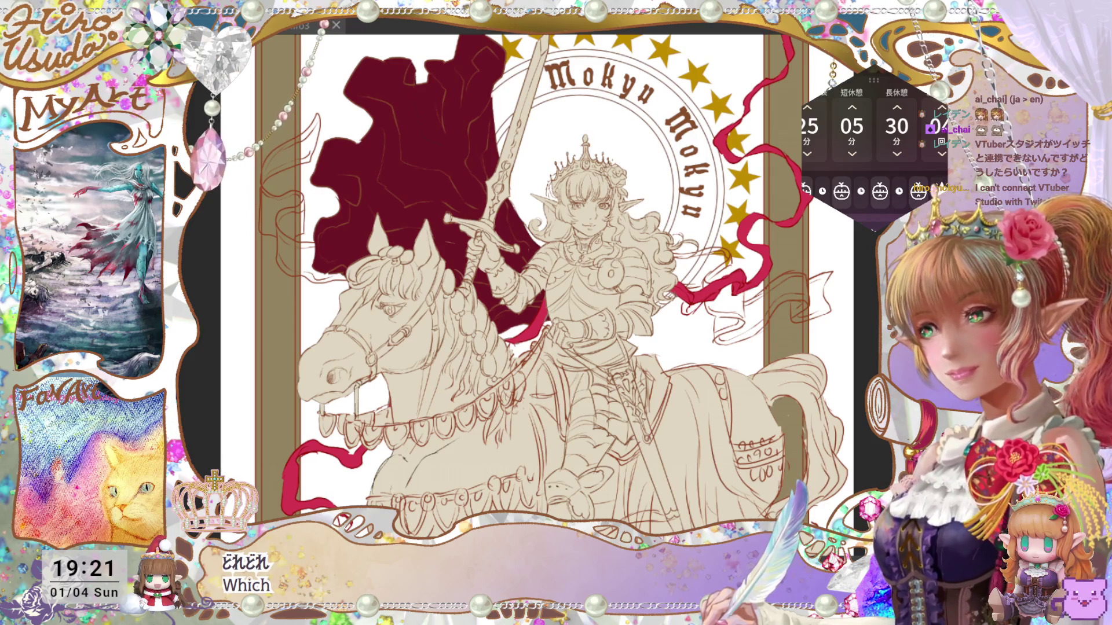
{"action": "mouse_move", "coordinate": [49, 360]}
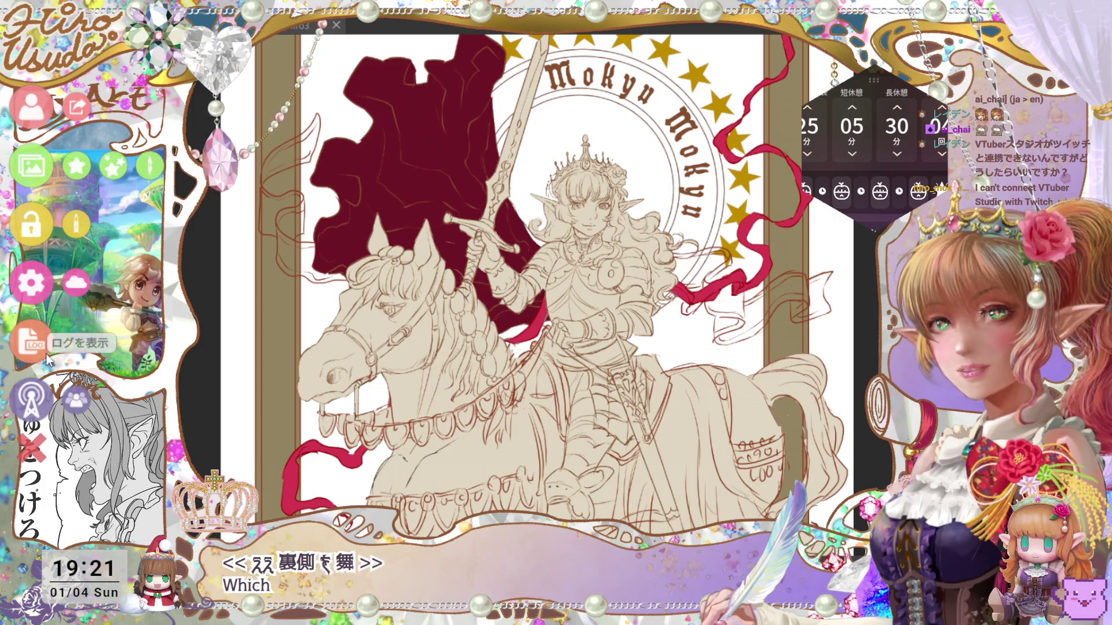
In the general settings, disconnect the linked Twitch account.
{"action": "left_click", "coordinate": [30, 287]}
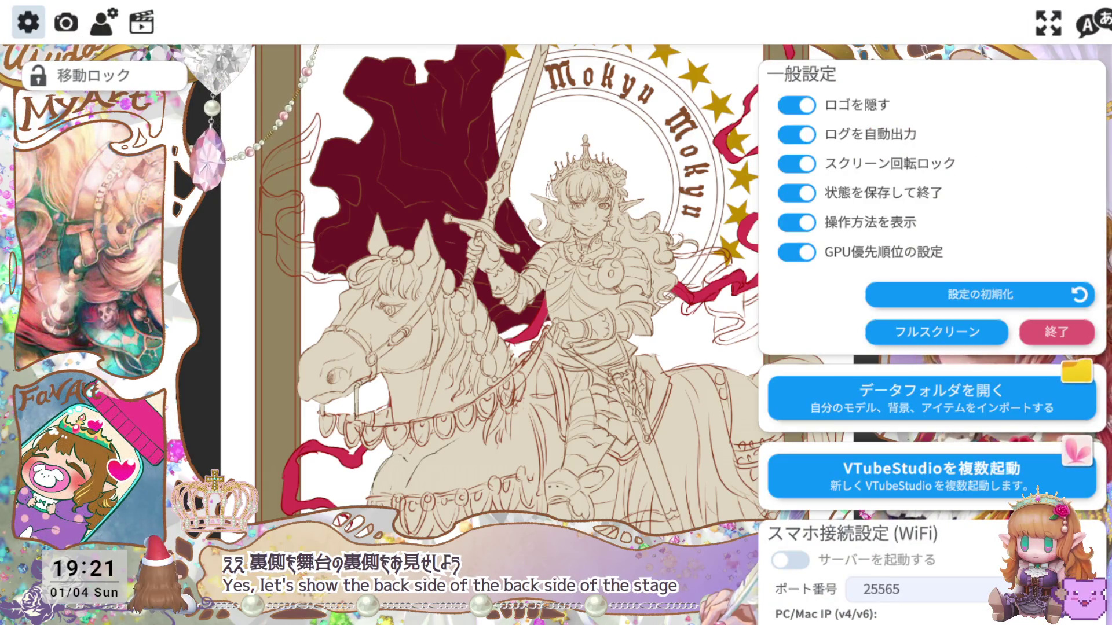
{"action": "scroll", "coordinate": [933, 335], "scroll_direction": "down", "scroll_amount": 5}
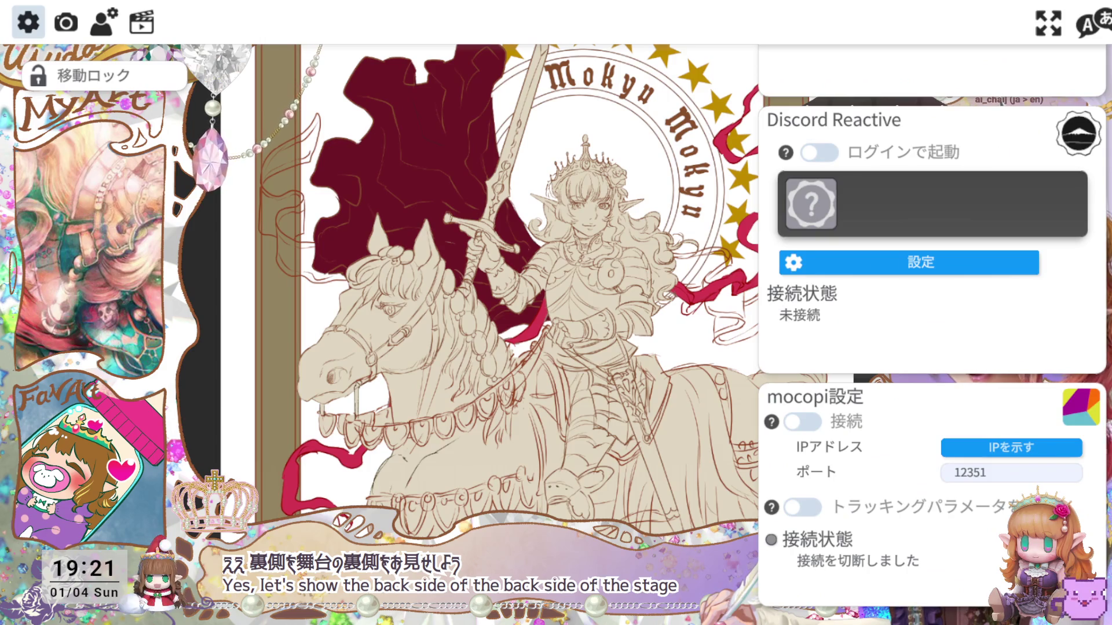
{"action": "scroll", "coordinate": [932, 336], "scroll_direction": "up", "scroll_amount": 5}
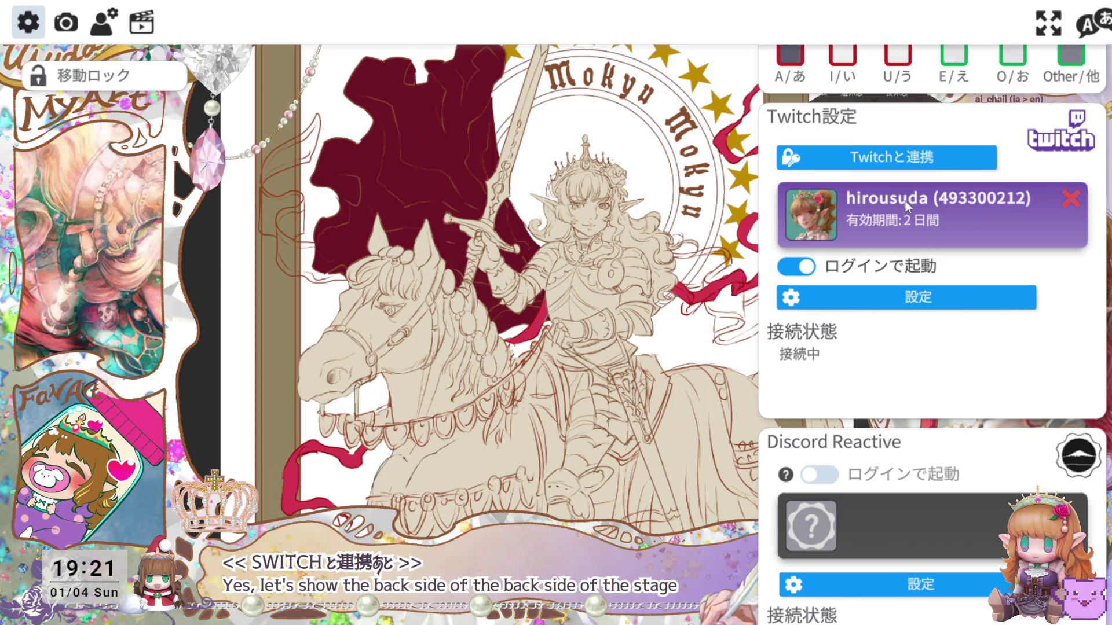
{"action": "left_click", "coordinate": [905, 163]}
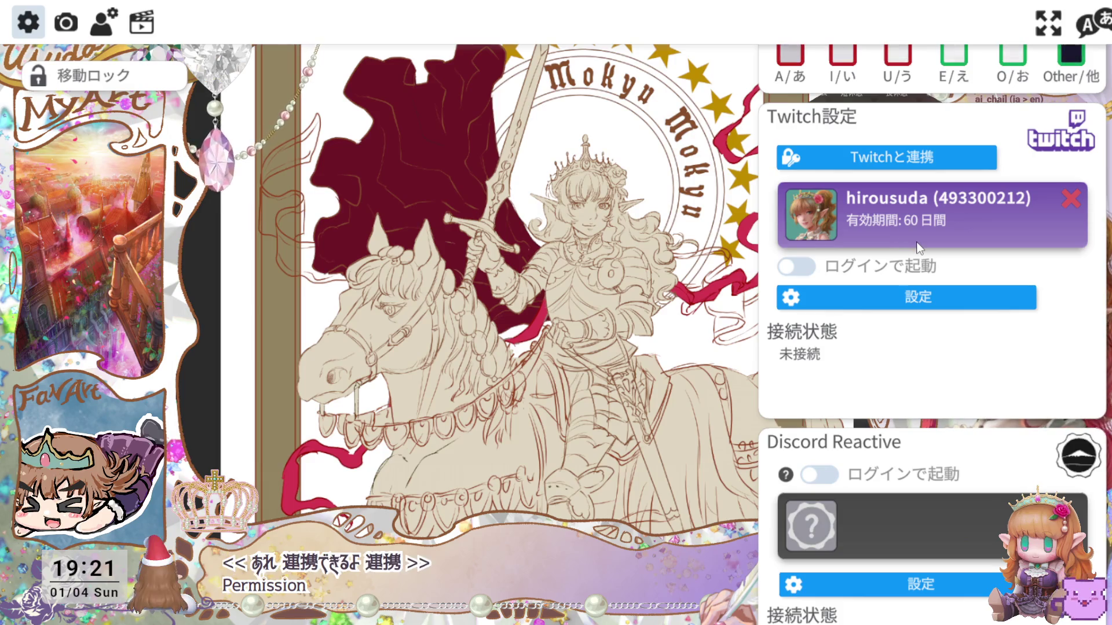
Select the Twitchエモートドロッパー plugin, review its settings, then close all settings panels.
{"action": "left_click", "coordinate": [913, 299]}
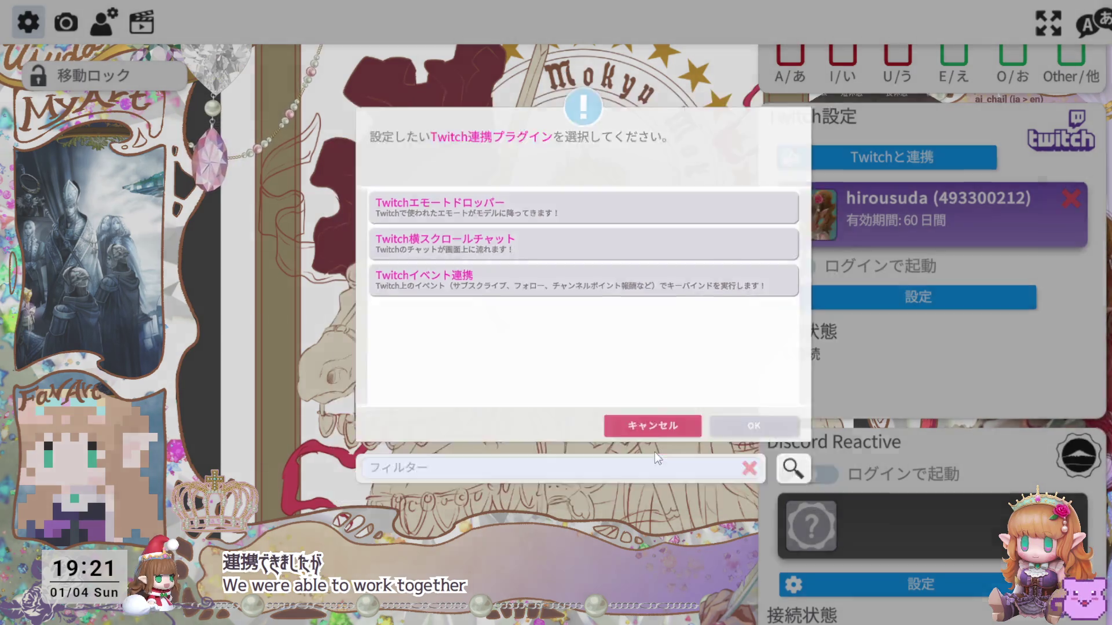
{"action": "left_click", "coordinate": [655, 451]}
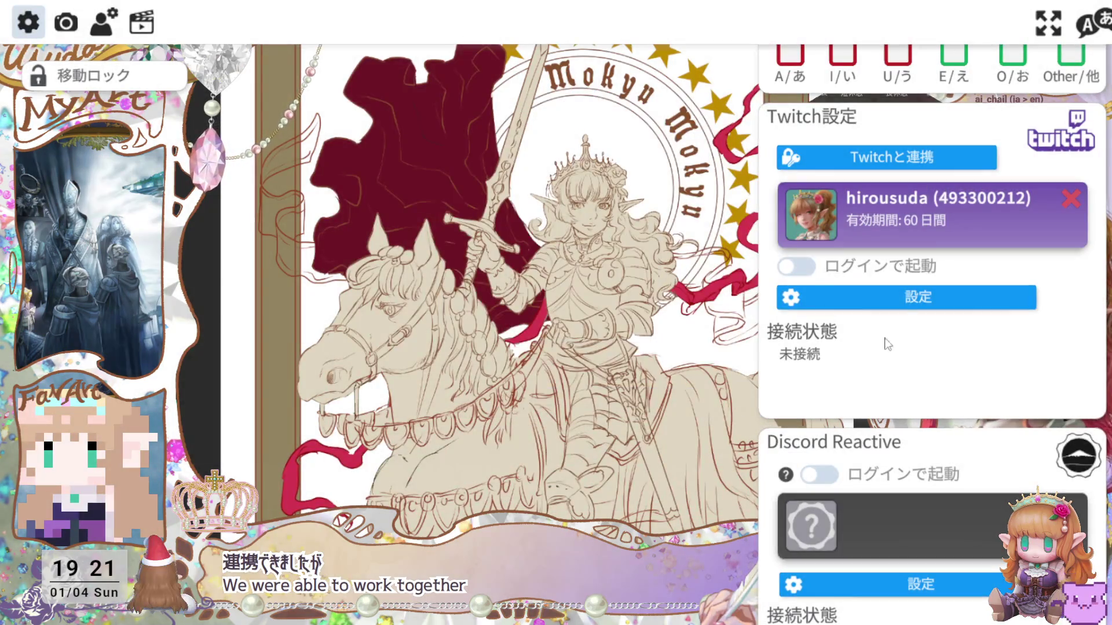
{"action": "left_click", "coordinate": [909, 307]}
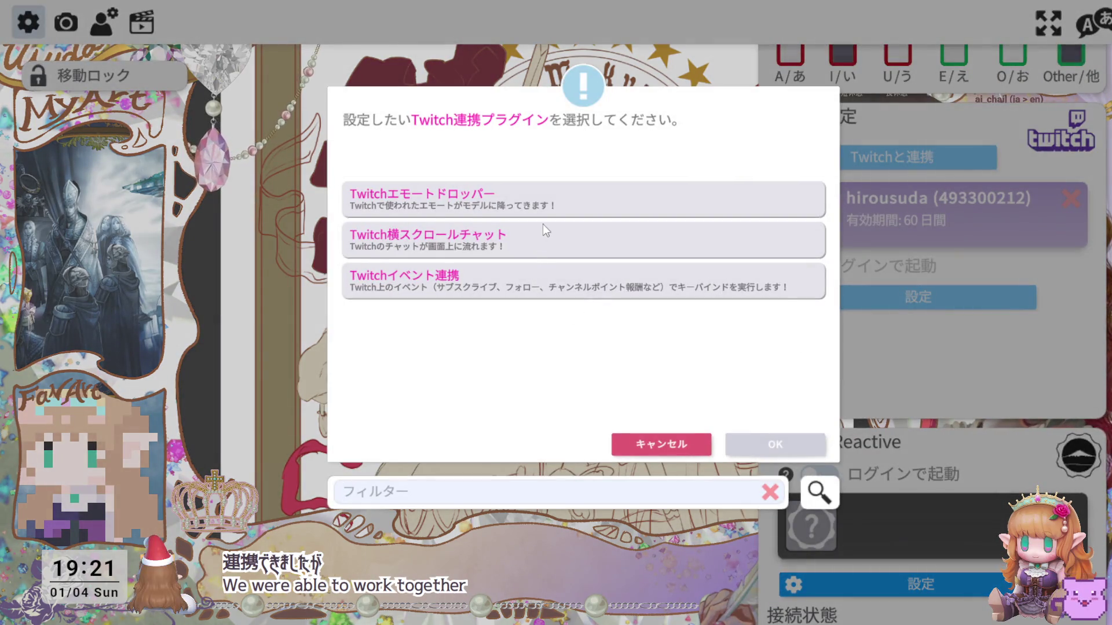
{"action": "left_click", "coordinate": [590, 206]}
{"action": "left_click", "coordinate": [776, 451]}
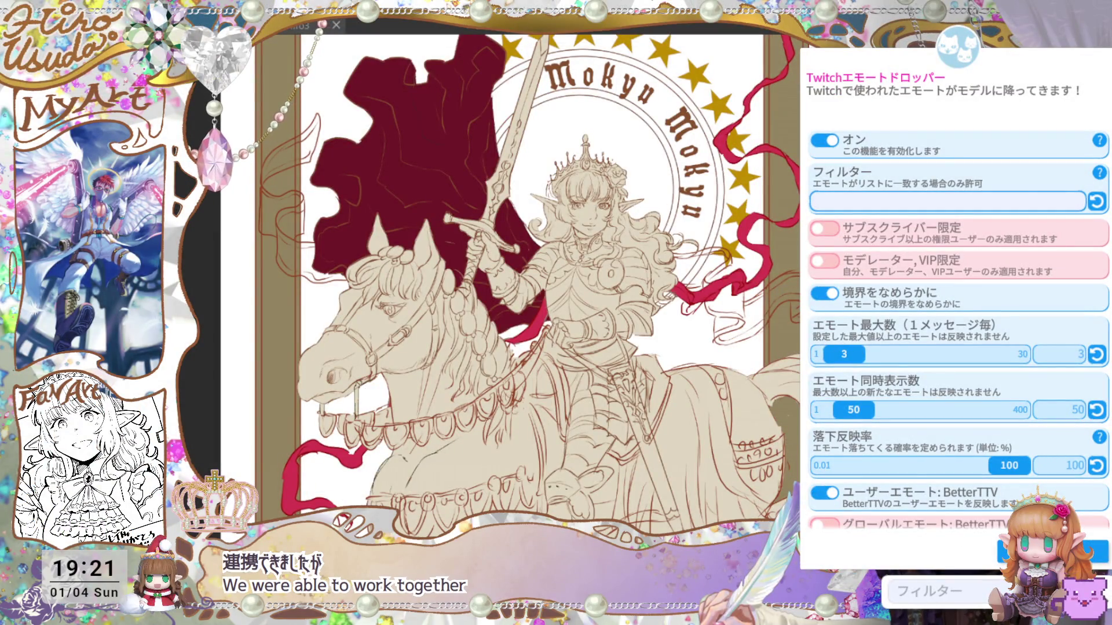
{"action": "left_click", "coordinate": [1002, 553]}
{"action": "double_click", "coordinate": [533, 432]}
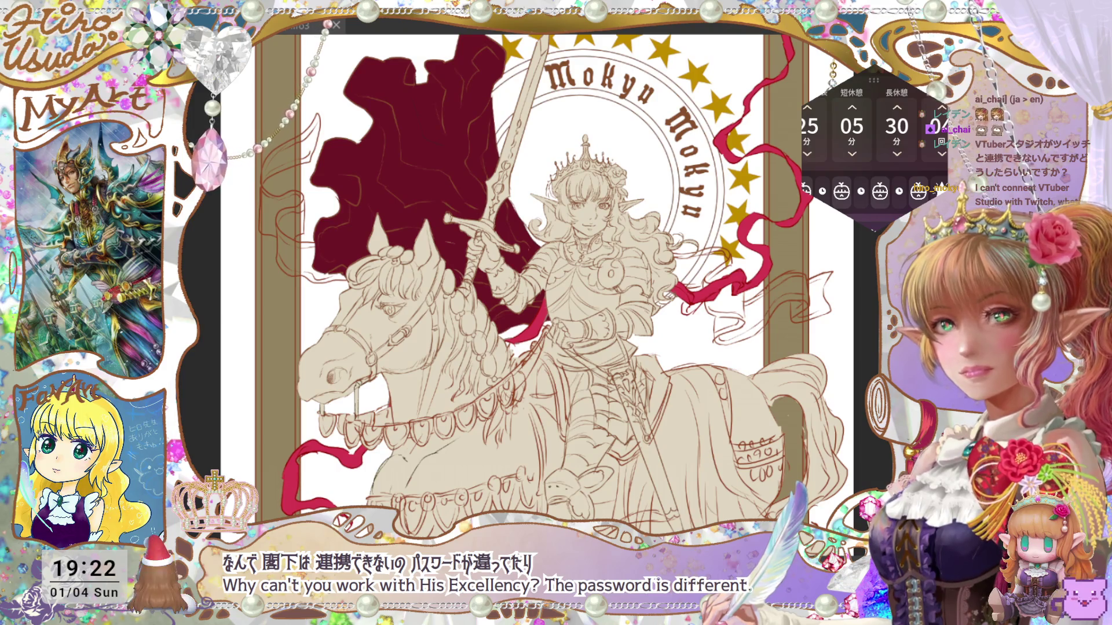
Zoom out to the whole card, then zoom in stepwise on the emblem and ribbon area.
{"action": "key", "text": "ctrl+0"}
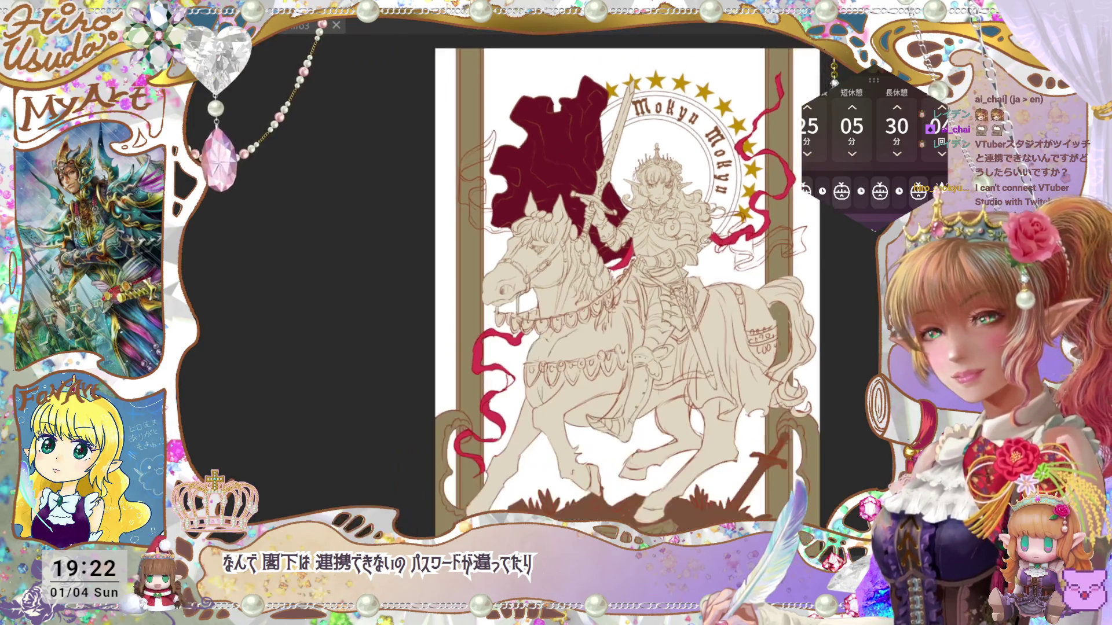
{"action": "key", "text": "ctrl+plus"}
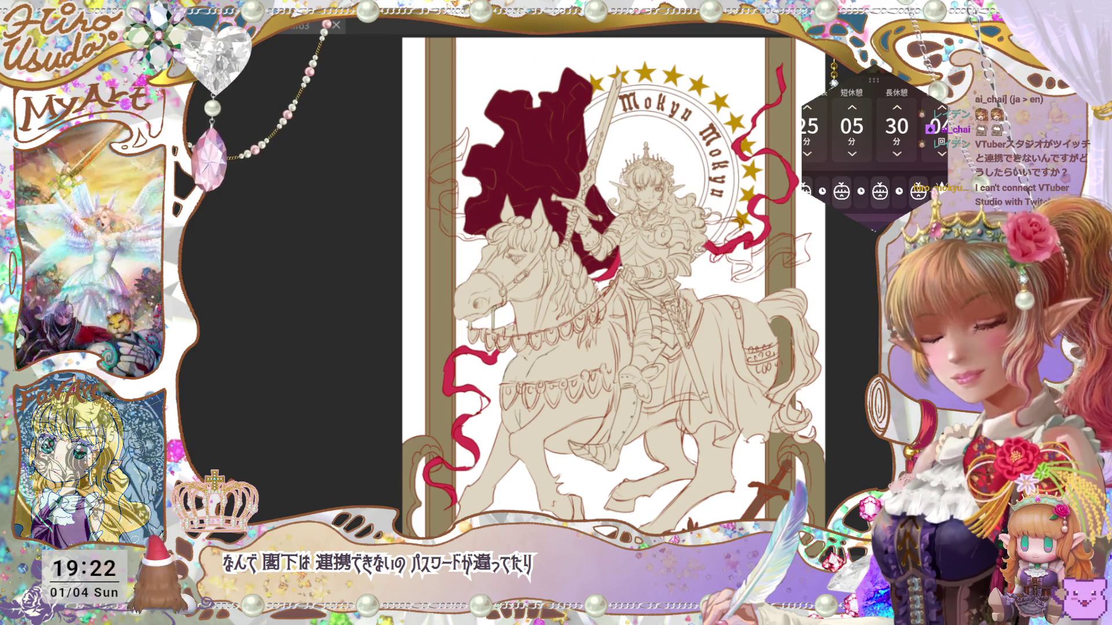
{"action": "key", "text": "ctrl+plus"}
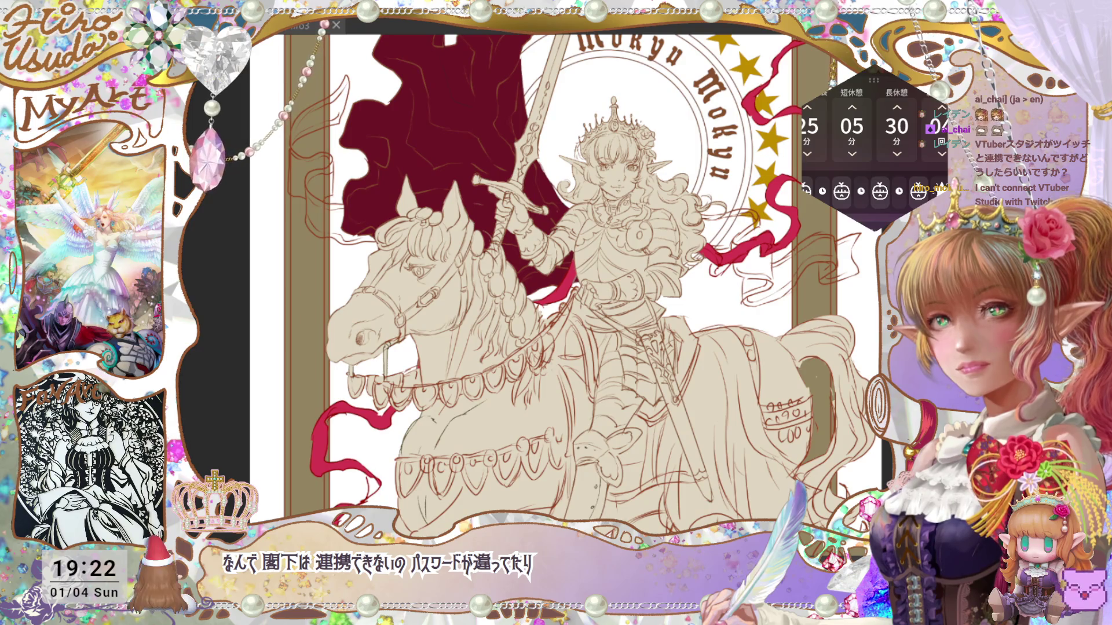
{"action": "key", "text": "ctrl+minus"}
{"action": "key", "text": "ctrl+plus"}
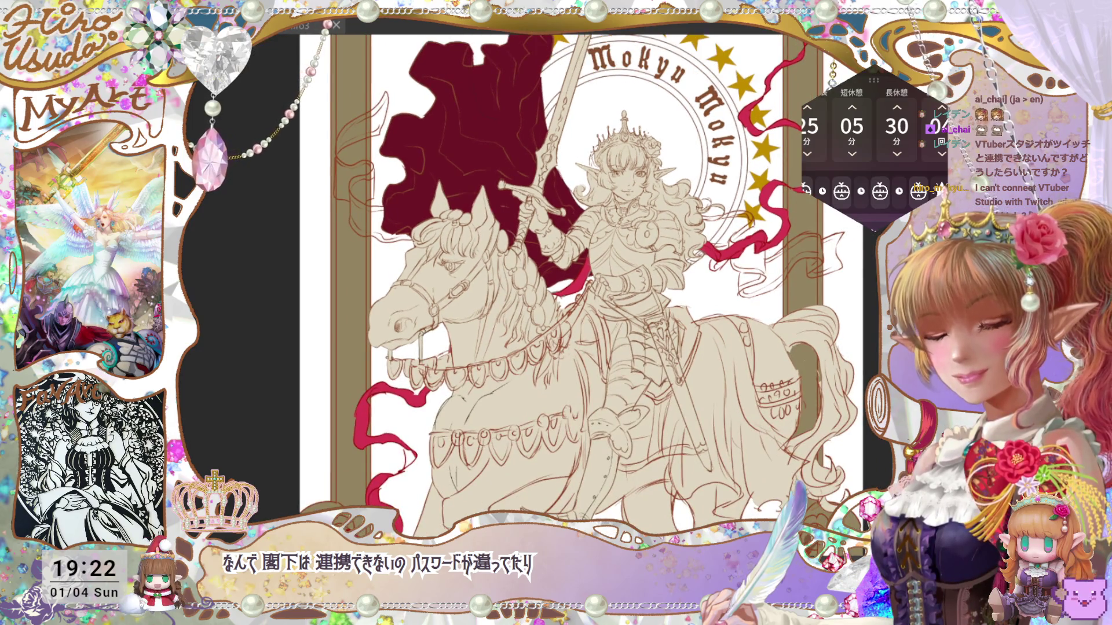
{"action": "key", "text": "ctrl+plus"}
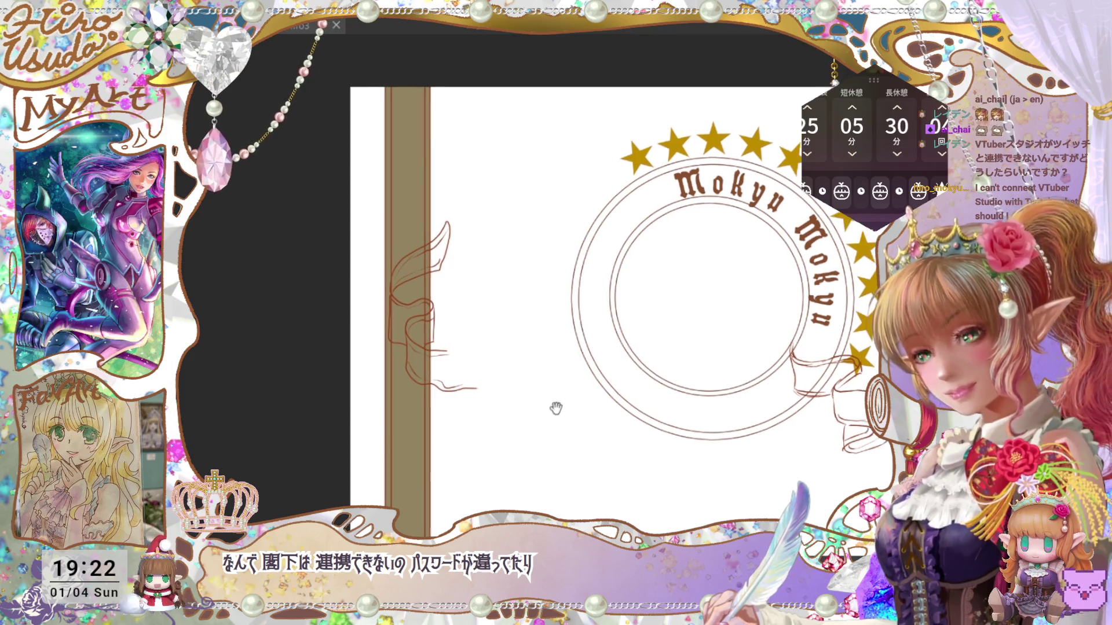
Try a first ribbon stroke beside the sketch, undoing it and a short vertical line.
{"action": "mouse_move", "coordinate": [433, 350]}
{"action": "left_mouse_down"}
{"action": "mouse_move", "coordinate": [464, 351]}
{"action": "mouse_move", "coordinate": [489, 371]}
{"action": "left_mouse_up"}
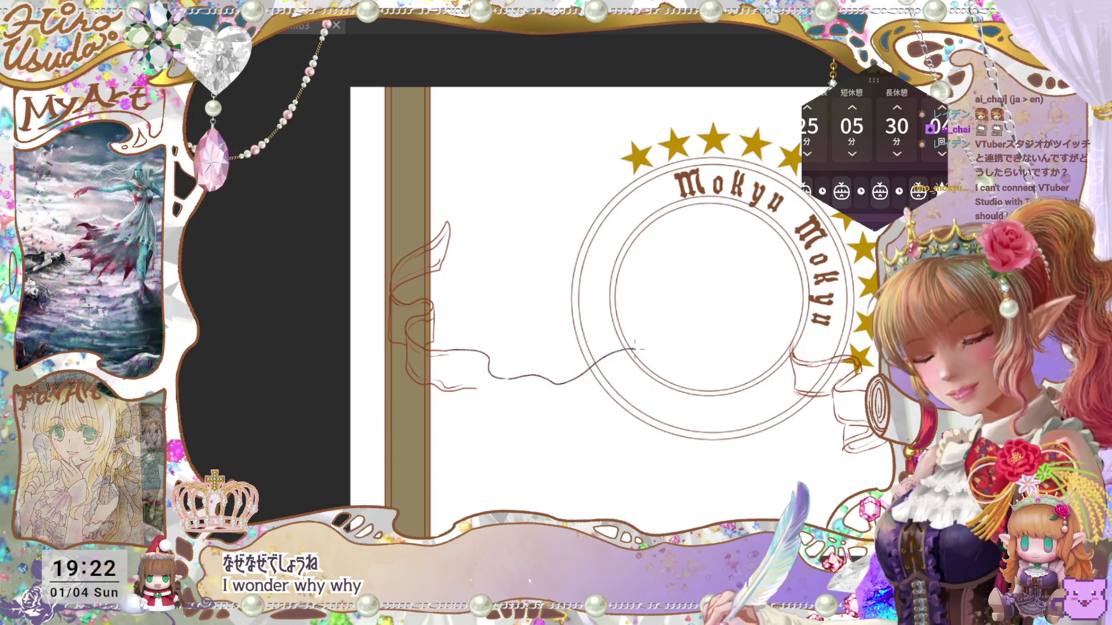
{"action": "key", "text": "ctrl+z"}
{"action": "key", "text": "ctrl+t"}
{"action": "key", "text": "Return"}
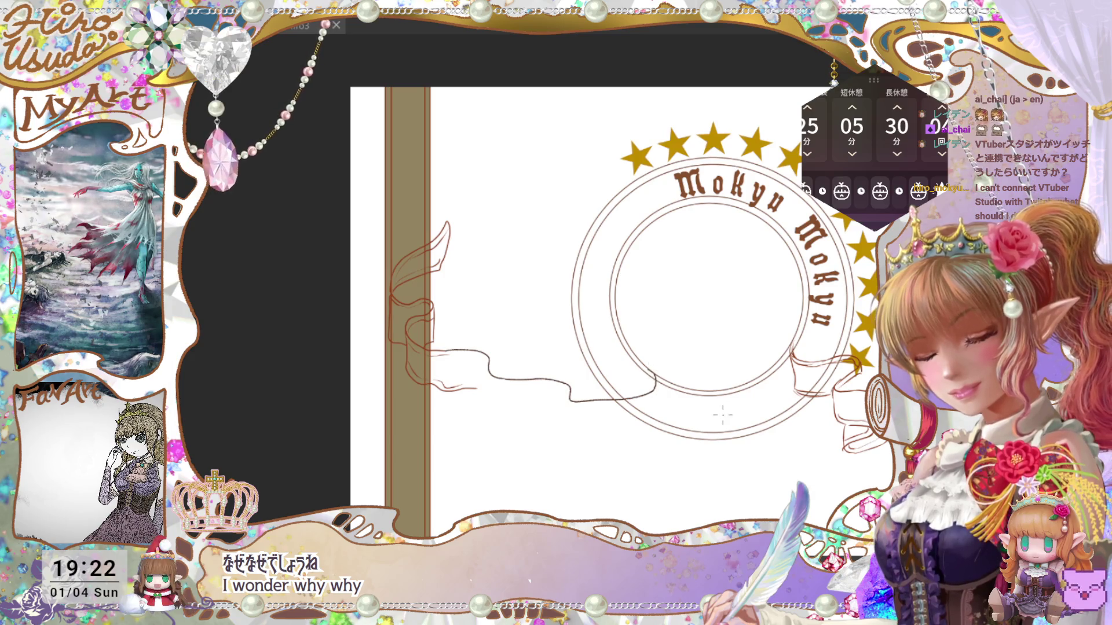
{"action": "left_click_drag", "start_coordinate": [650, 364], "coordinate": [659, 360]}
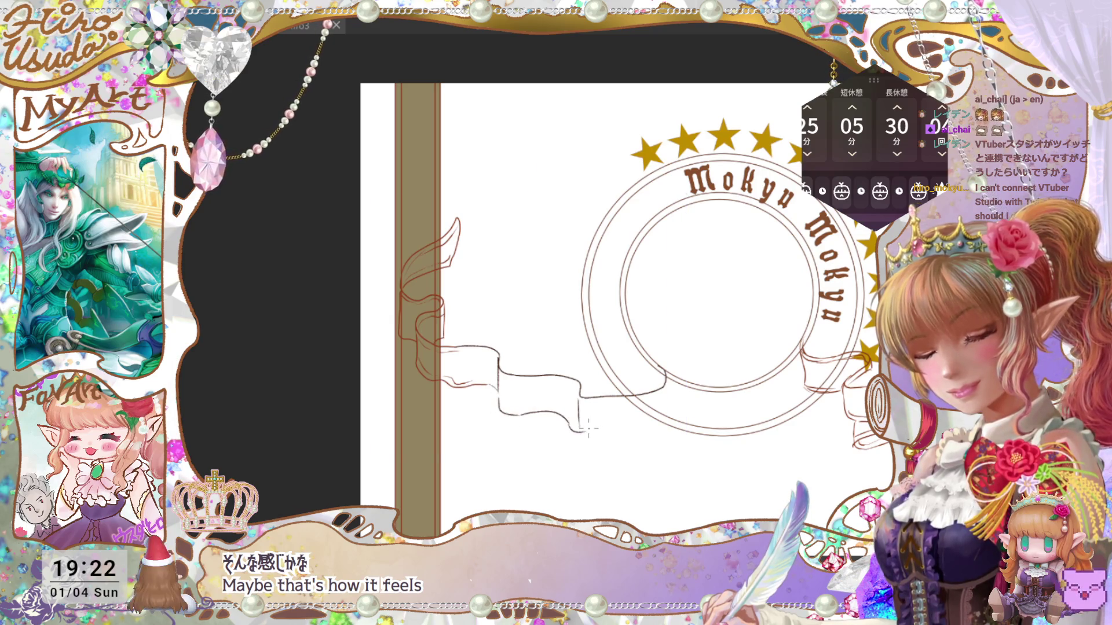
{"action": "key", "text": "ctrl+z"}
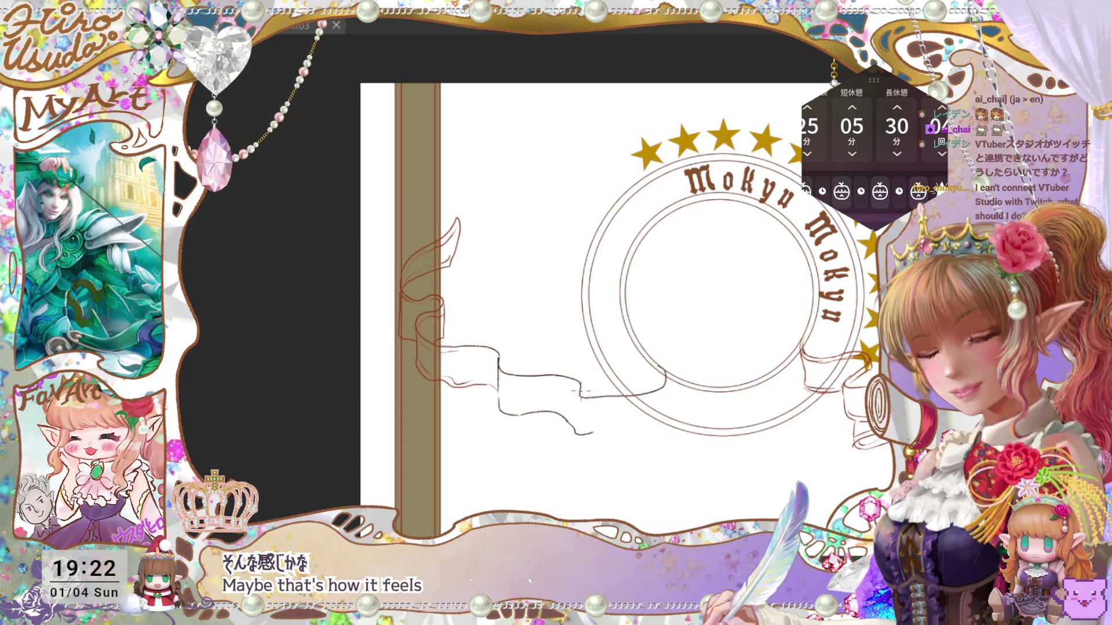
Redraw the ribbon's fold, right edge and bottom edge sweeping toward the double circles.
{"action": "mouse_move", "coordinate": [579, 398]}
{"action": "left_mouse_down"}
{"action": "mouse_move", "coordinate": [578, 427]}
{"action": "mouse_move", "coordinate": [634, 431]}
{"action": "left_mouse_up"}
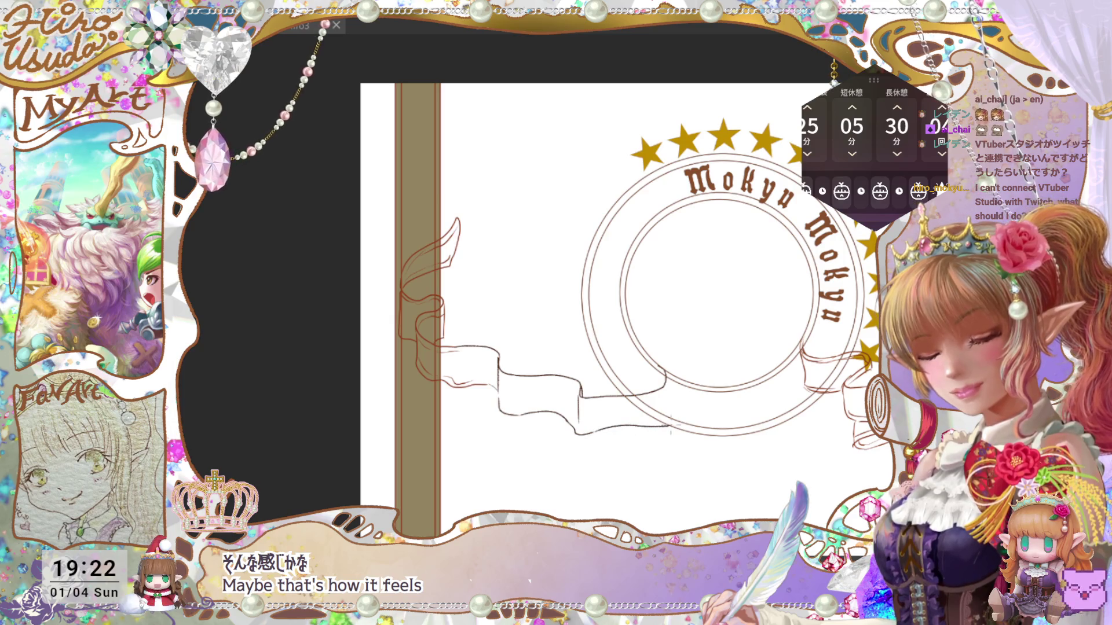
{"action": "left_click_drag", "start_coordinate": [670, 429], "coordinate": [700, 400]}
{"action": "key", "text": "ctrl+z"}
{"action": "key", "text": "ctrl+z"}
{"action": "key", "text": "ctrl+z"}
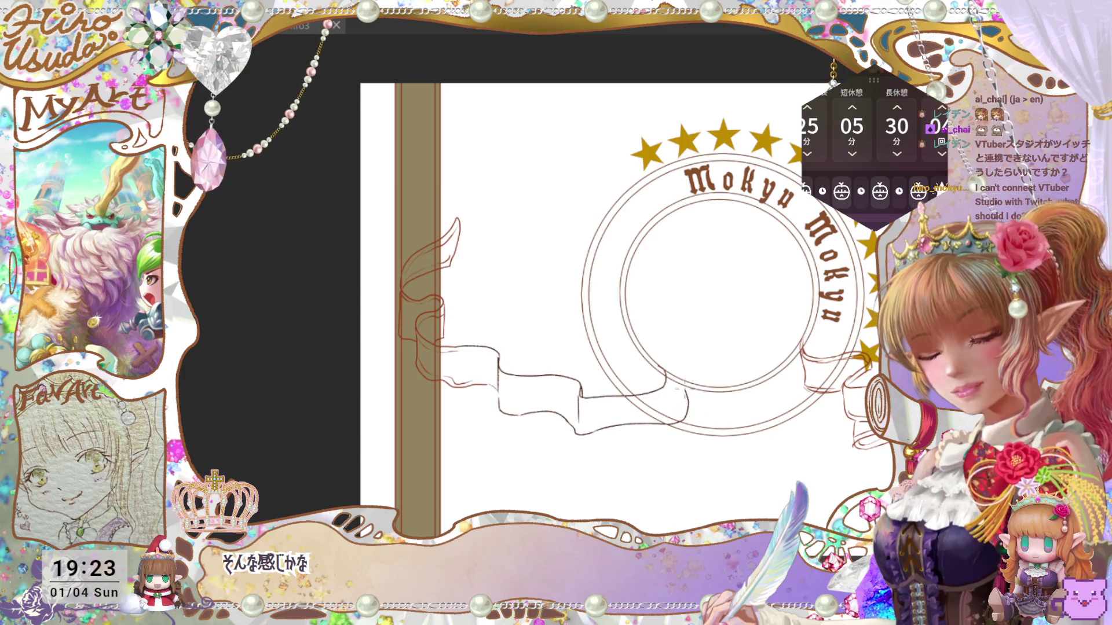
{"action": "key", "text": "ctrl+z"}
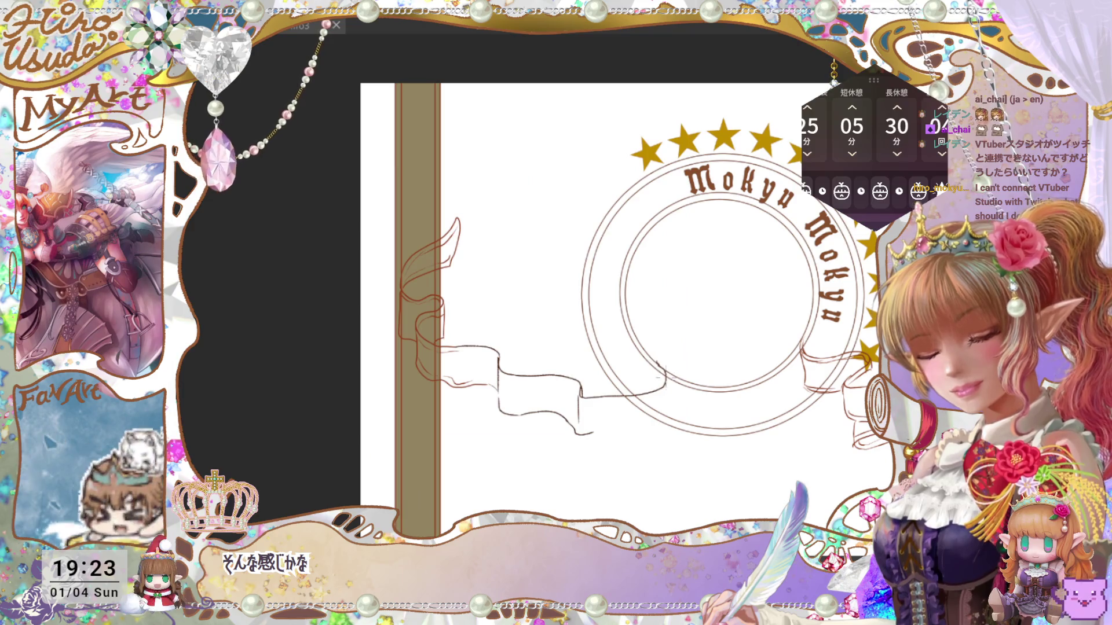
{"action": "mouse_move", "coordinate": [666, 383]}
{"action": "left_mouse_down"}
{"action": "mouse_move", "coordinate": [664, 426]}
{"action": "mouse_move", "coordinate": [590, 433]}
{"action": "left_mouse_up"}
{"action": "key", "text": "ctrl+z"}
{"action": "key", "text": "ctrl+z"}
{"action": "mouse_move", "coordinate": [666, 383]}
{"action": "left_mouse_down"}
{"action": "mouse_move", "coordinate": [666, 424]}
{"action": "mouse_move", "coordinate": [592, 433]}
{"action": "left_mouse_up"}
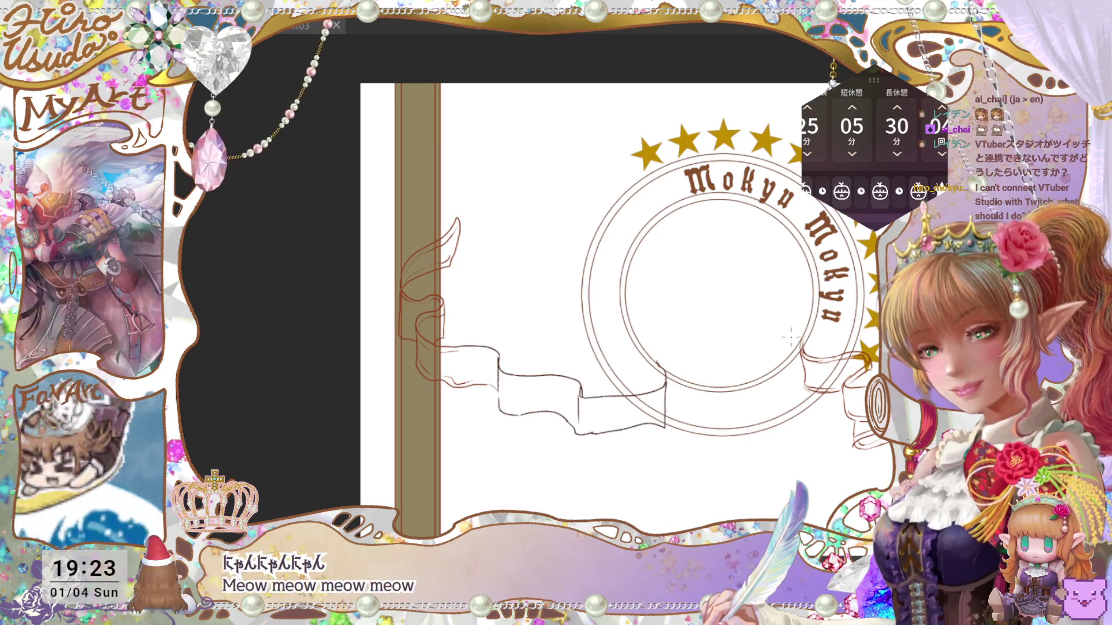
{"action": "left_click_drag", "start_coordinate": [694, 368], "coordinate": [687, 364]}
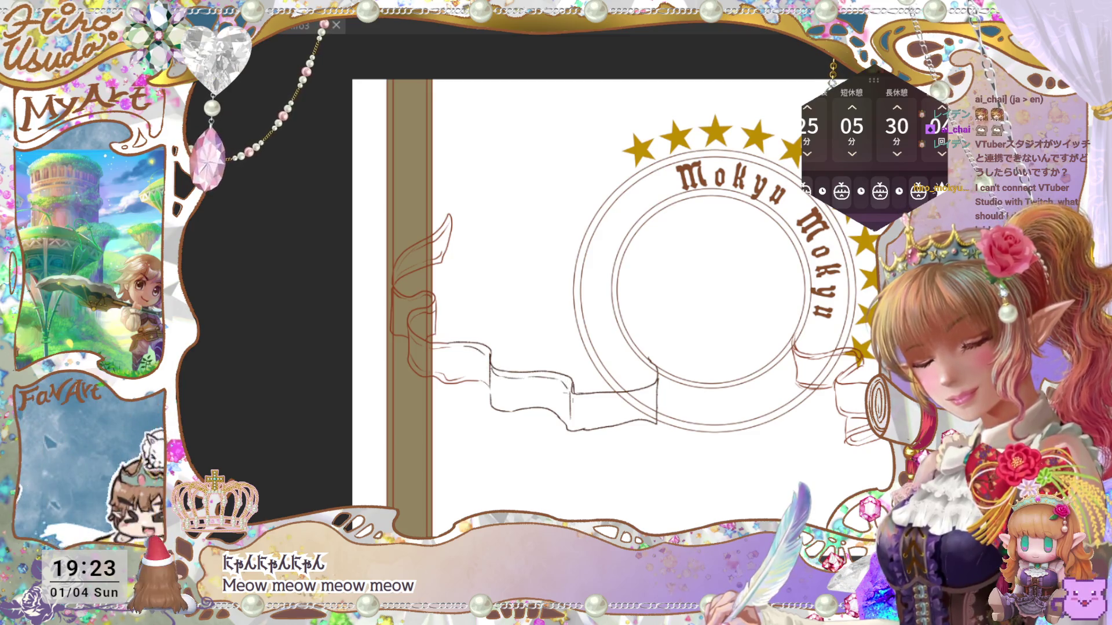
Zoom in and extend the ribbon's lower edge rightward beneath the double circles.
{"action": "left_click", "coordinate": [631, 396]}
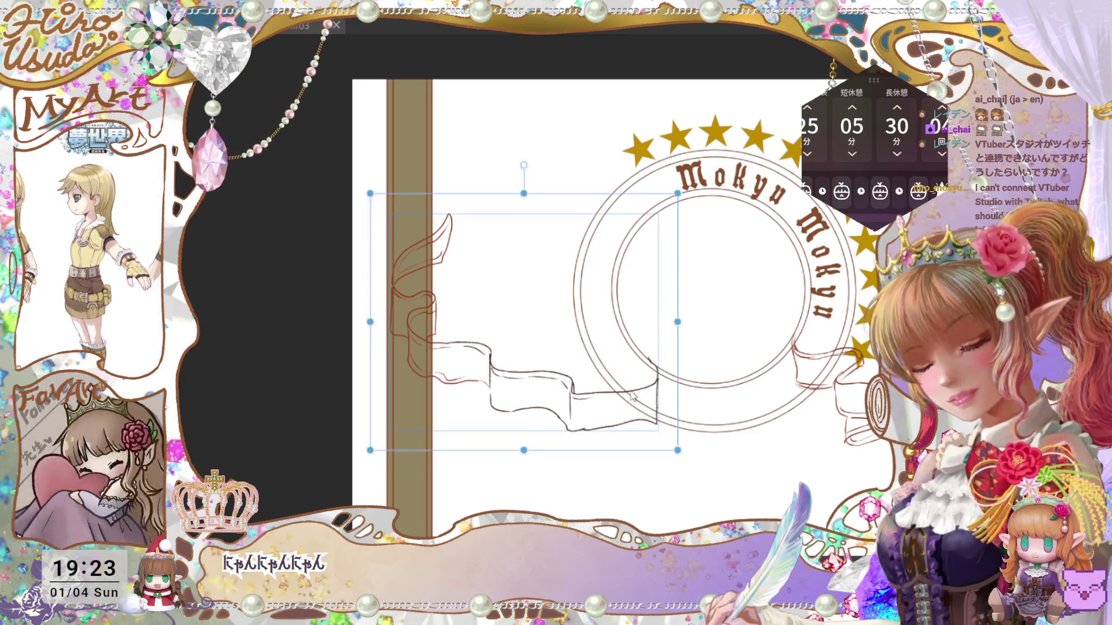
{"action": "key", "text": "Return"}
{"action": "key", "text": "ctrl+plus"}
{"action": "left_click_drag", "start_coordinate": [730, 378], "coordinate": [730, 363]}
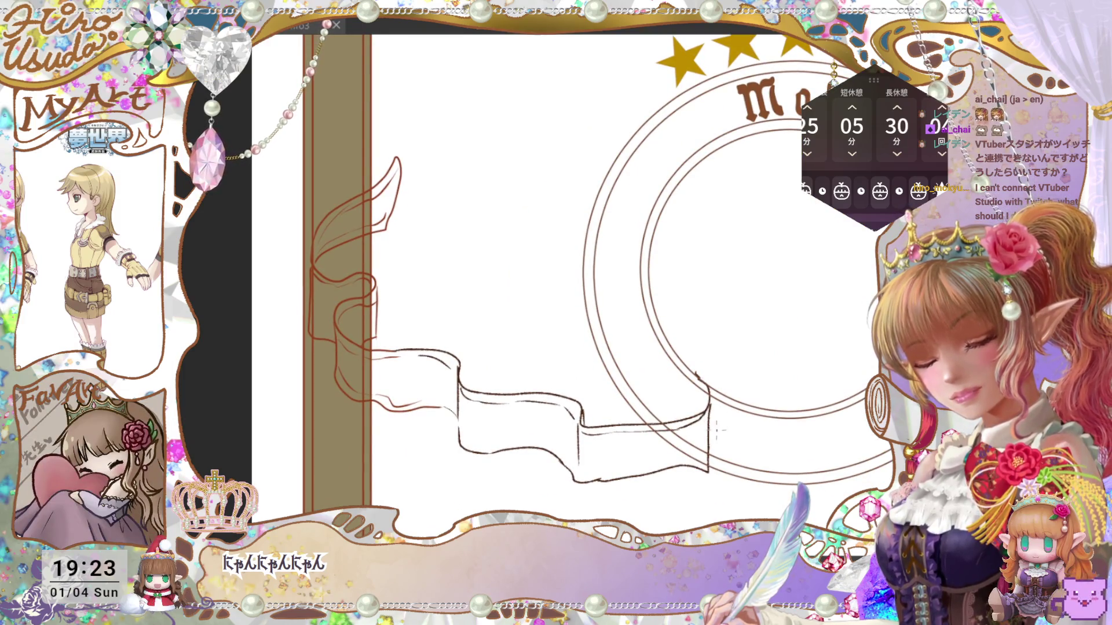
{"action": "key", "text": "ctrl+t"}
{"action": "key", "text": "Return"}
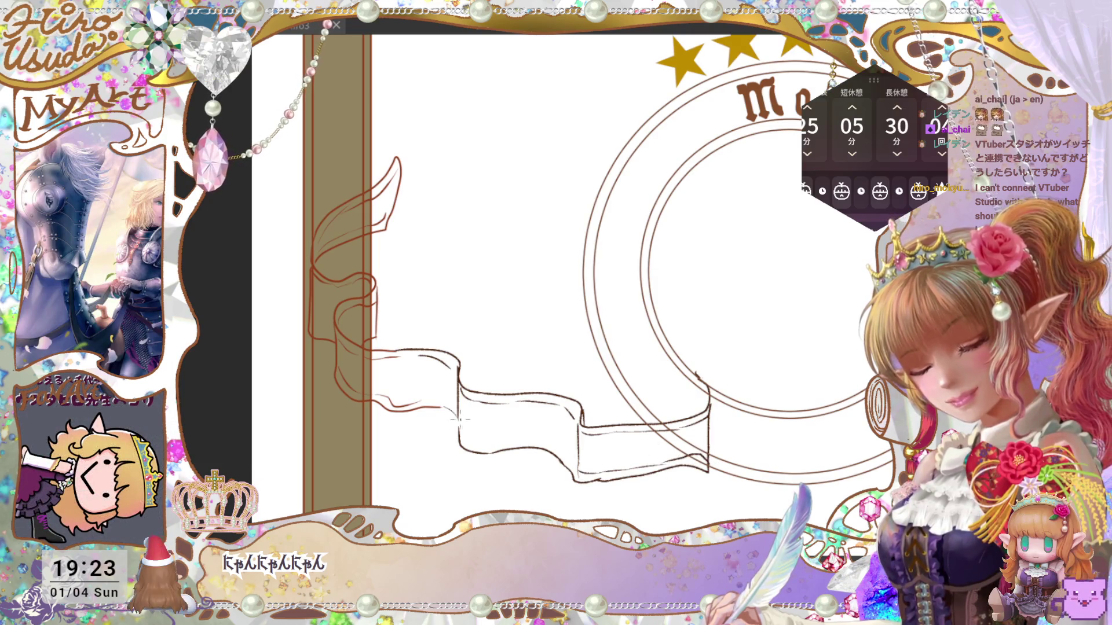
{"action": "mouse_move", "coordinate": [480, 444]}
{"action": "left_mouse_down"}
{"action": "mouse_move", "coordinate": [556, 444]}
{"action": "mouse_move", "coordinate": [567, 466]}
{"action": "left_mouse_up"}
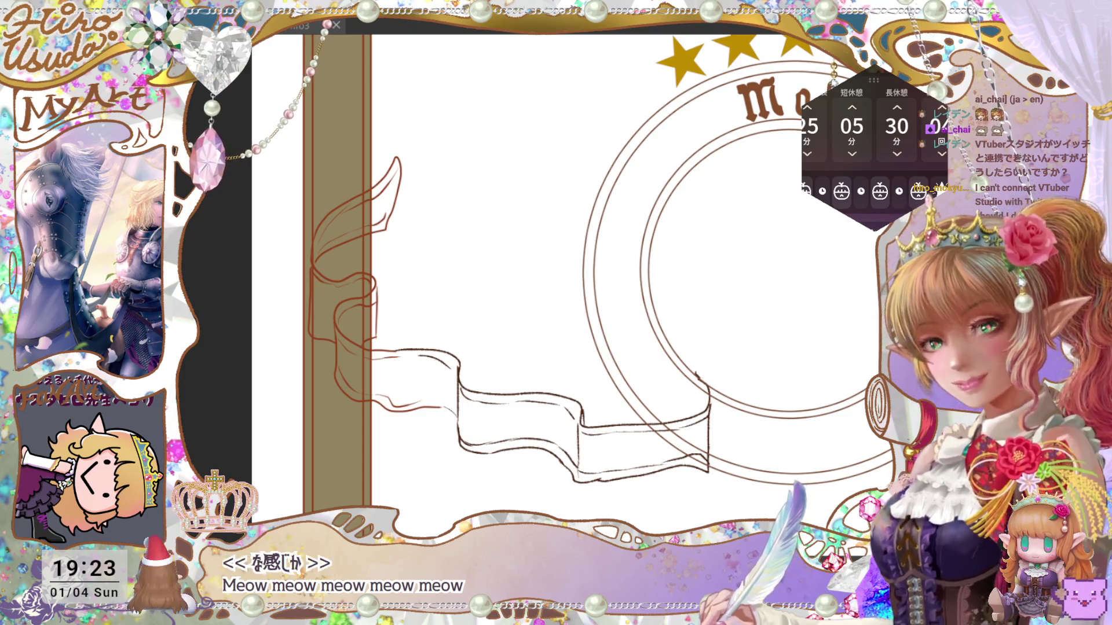
Pan across the emblem to look over the rings and ribbon banner.
{"action": "left_click_drag", "start_coordinate": [726, 386], "coordinate": [666, 385]}
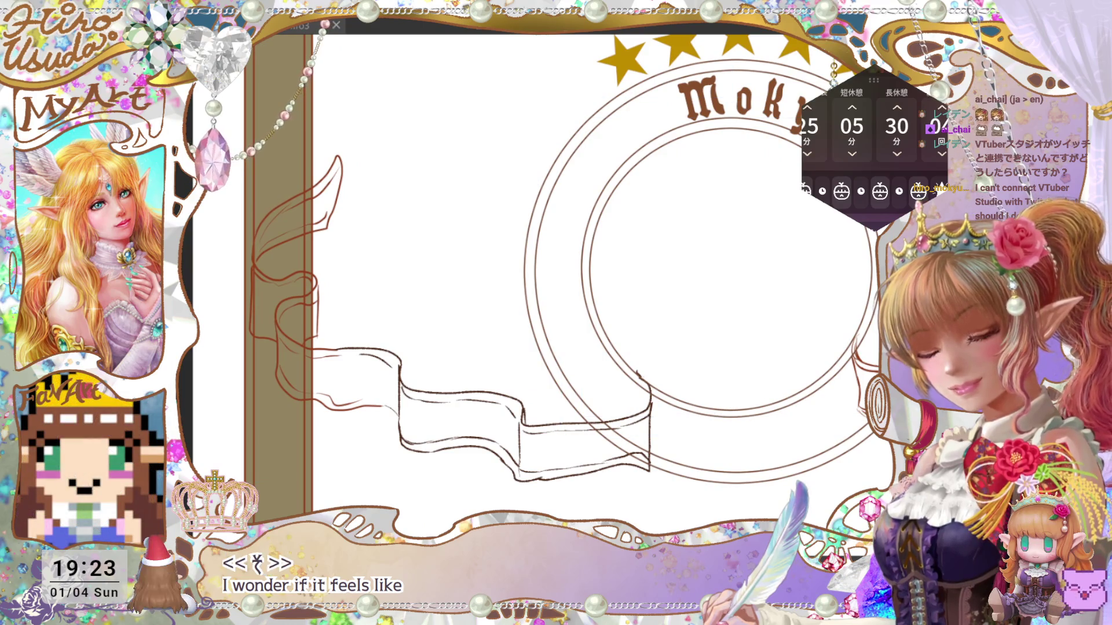
{"action": "left_click_drag", "start_coordinate": [843, 341], "coordinate": [829, 350]}
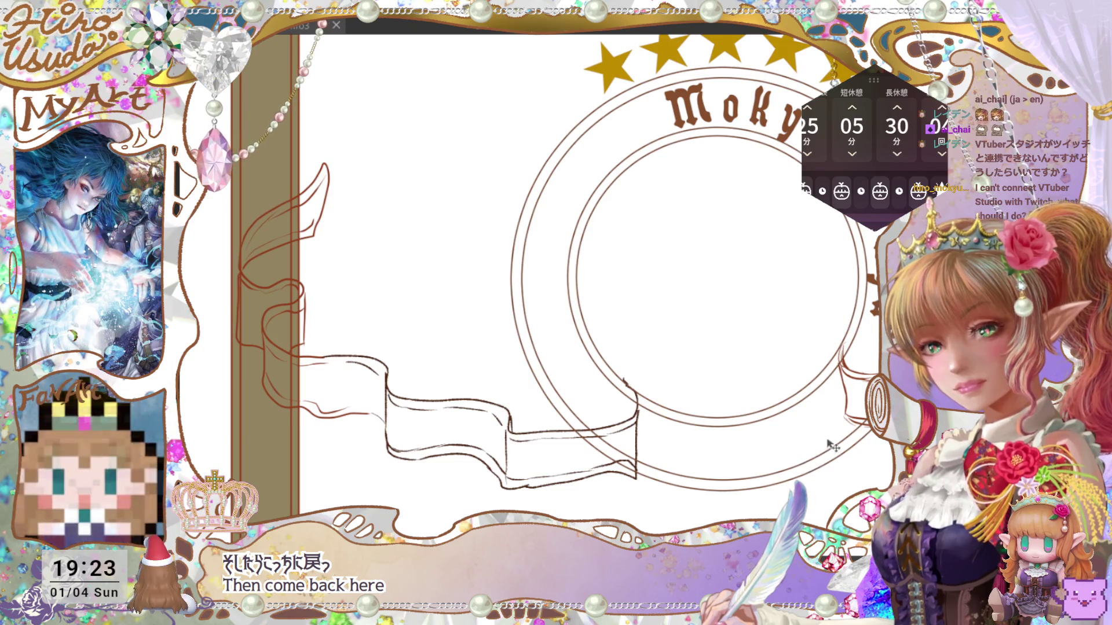
{"action": "left_click_drag", "start_coordinate": [826, 441], "coordinate": [770, 456]}
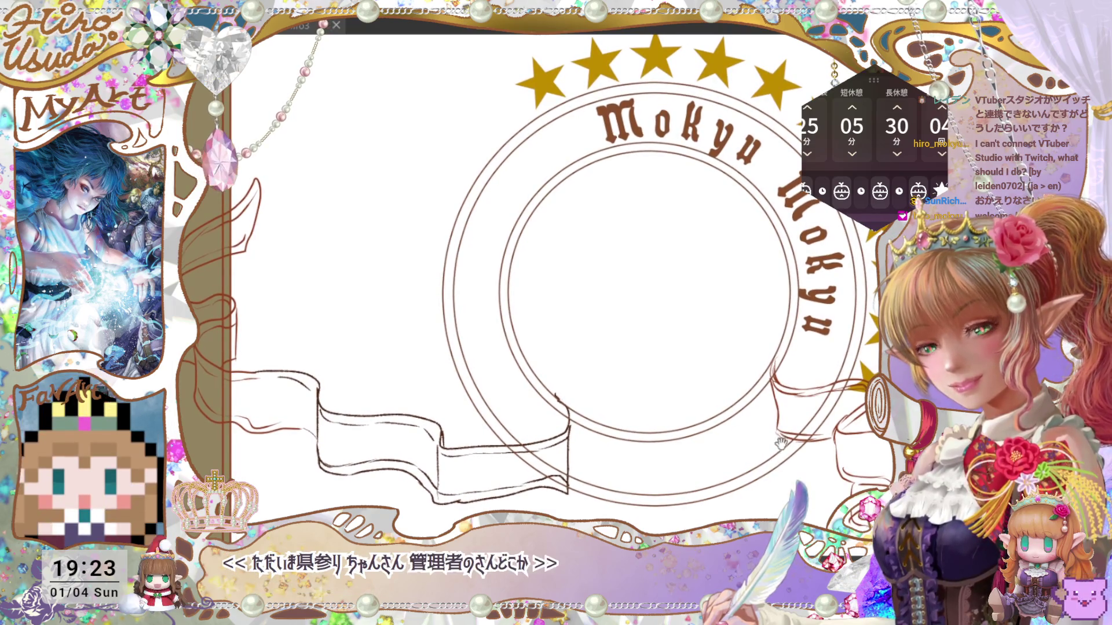
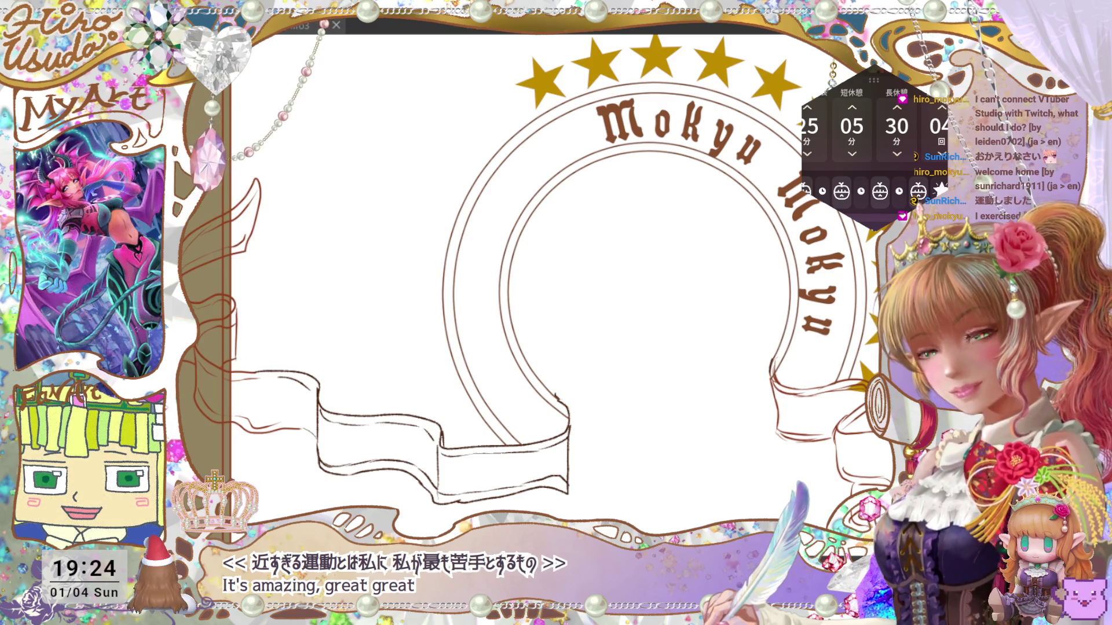
Turn off the gold stars layer, briefly hiding and reshowing the arch and ribbon line art.
{"action": "scroll", "coordinate": [574, 267], "scroll_direction": "down", "scroll_amount": 2}
{"action": "left_click_drag", "start_coordinate": [712, 438], "coordinate": [734, 430]}
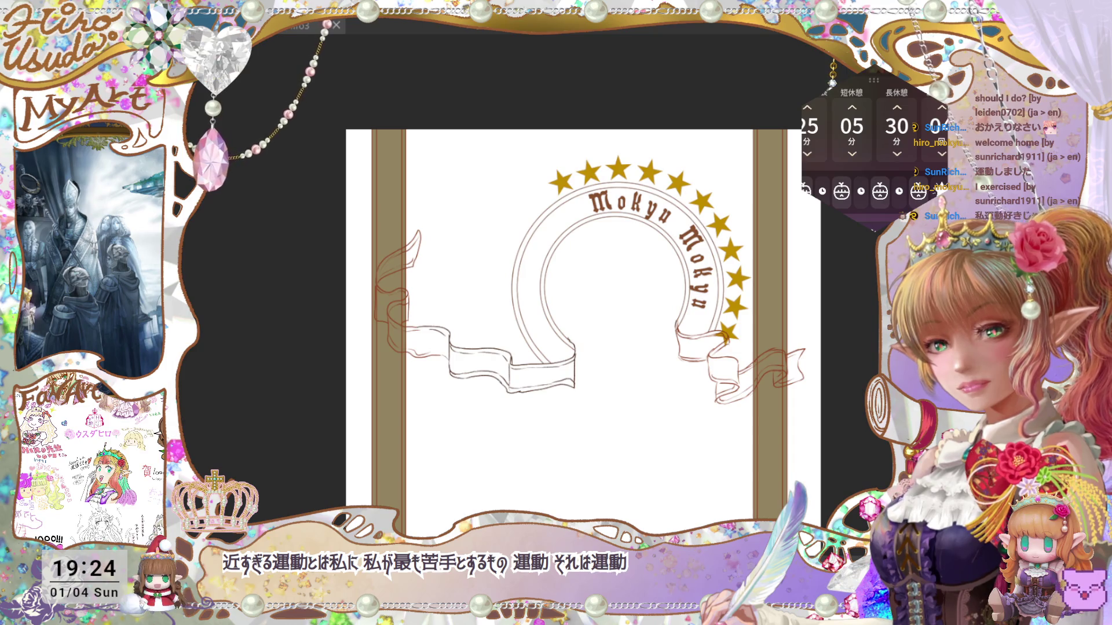
{"action": "key", "text": "ctrl+z"}
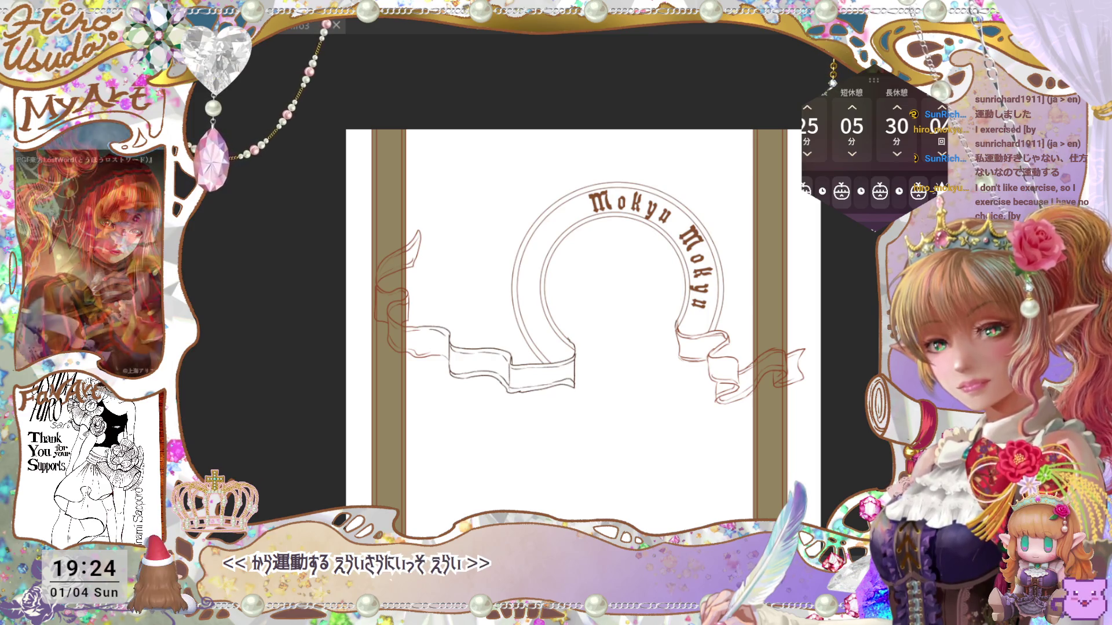
{"action": "key", "text": "ctrl+z"}
{"action": "key", "text": "ctrl+y"}
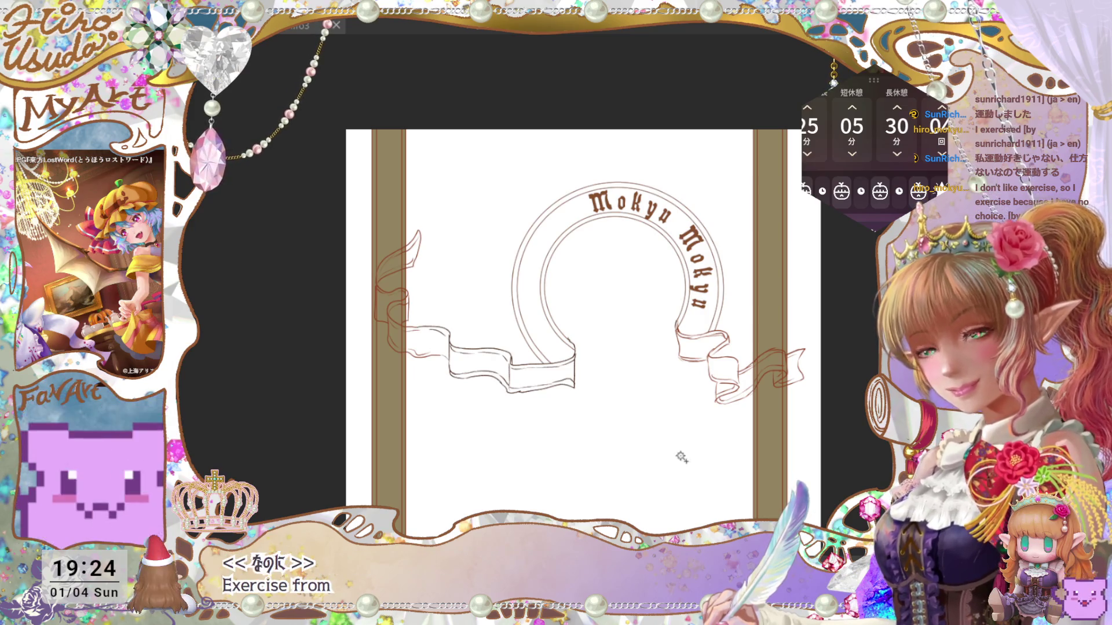
Auto-select the arch and ribbon shapes, fill them flat tan, and deselect.
{"action": "left_click", "coordinate": [660, 460]}
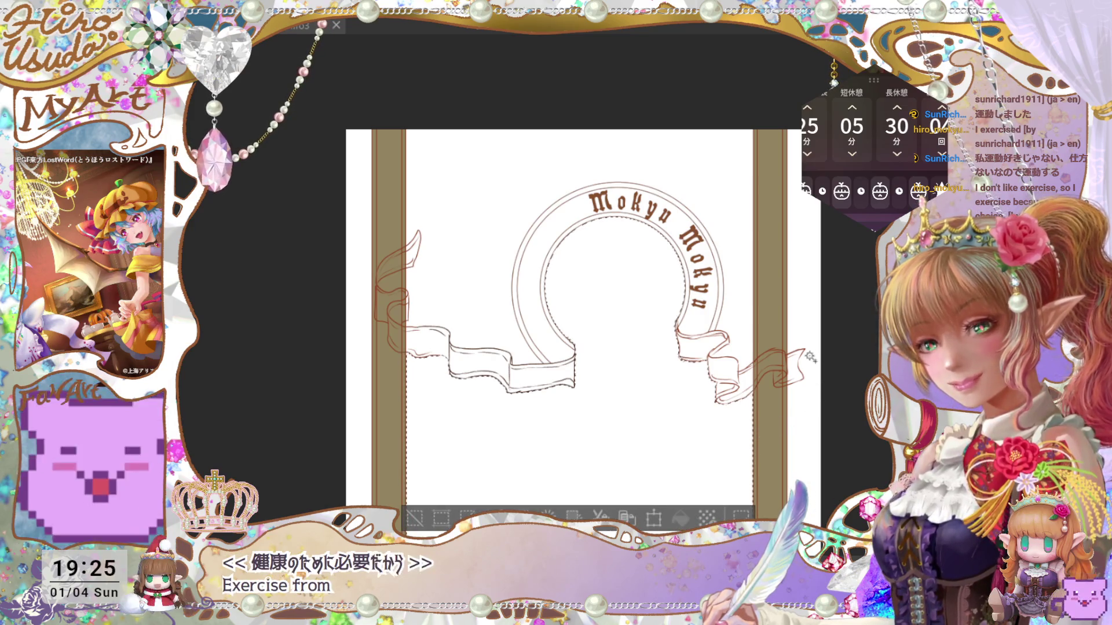
{"action": "key", "text": "ctrl+d"}
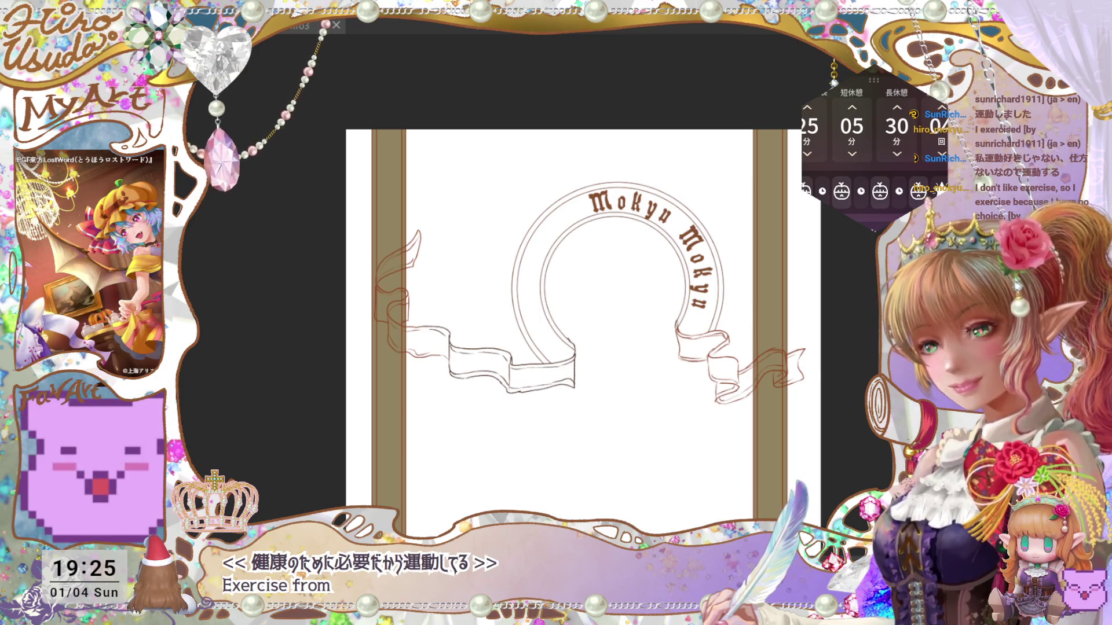
{"action": "left_click", "coordinate": [696, 447]}
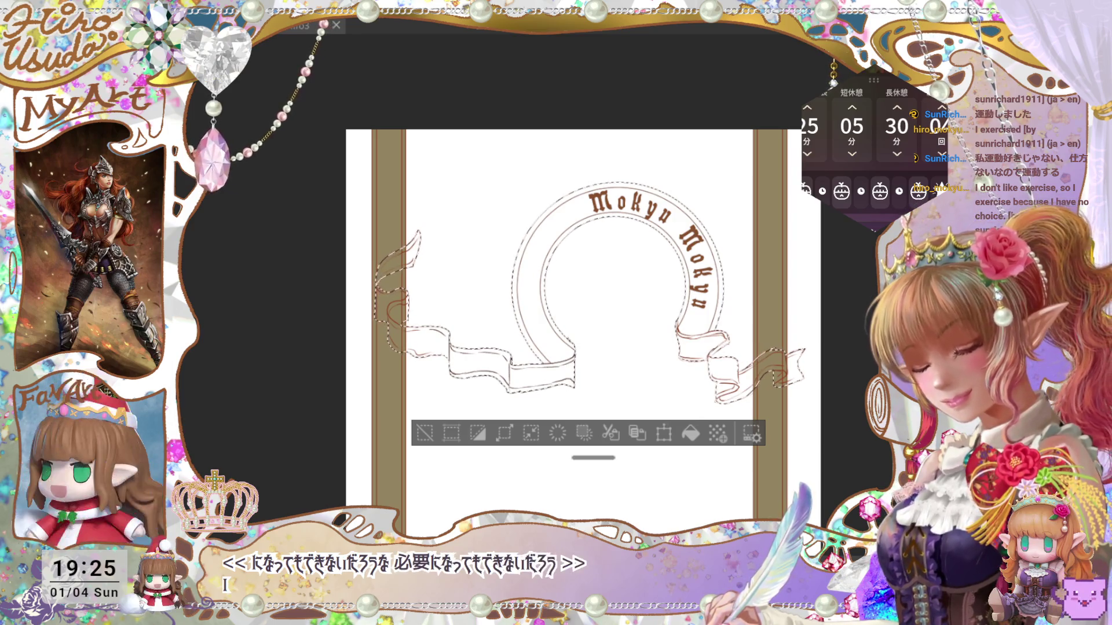
{"action": "left_click", "coordinate": [710, 439]}
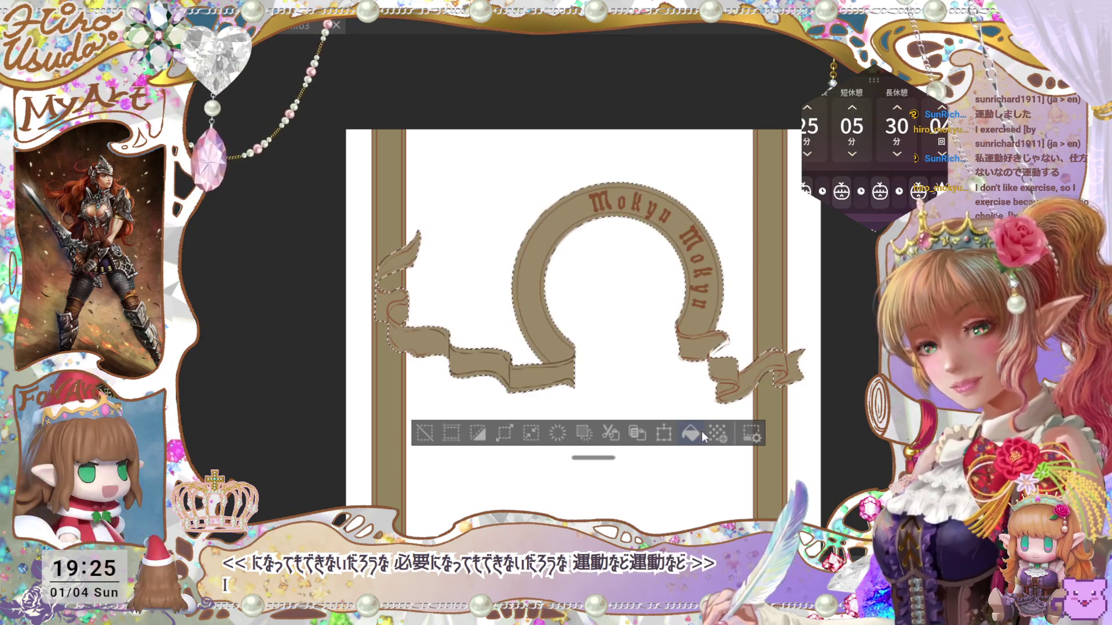
{"action": "key", "text": "ctrl+d"}
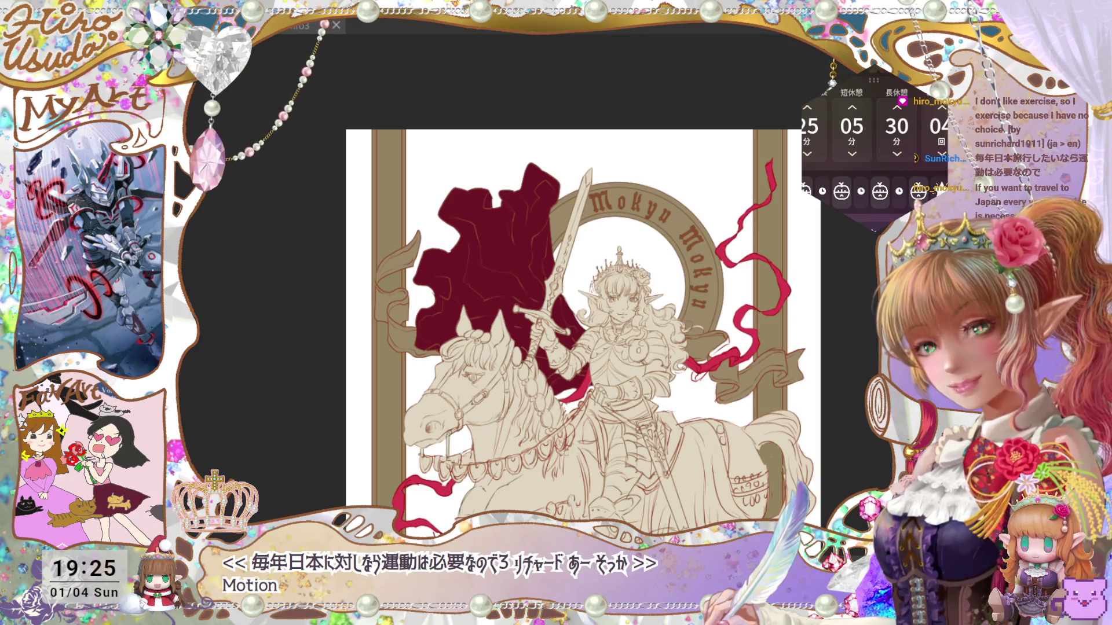
Zoom in on the right ribbon and paint over the white gap in its fold.
{"action": "key", "text": "ctrl+minus"}
{"action": "left_click_drag", "start_coordinate": [743, 486], "coordinate": [744, 466]}
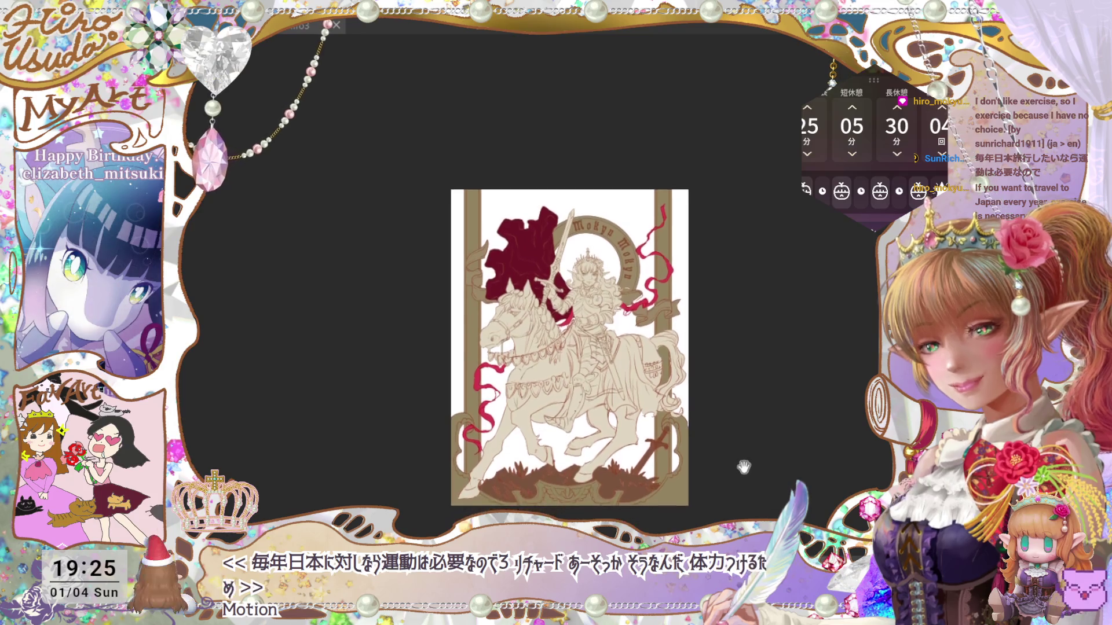
{"action": "key", "text": "ctrl+plus"}
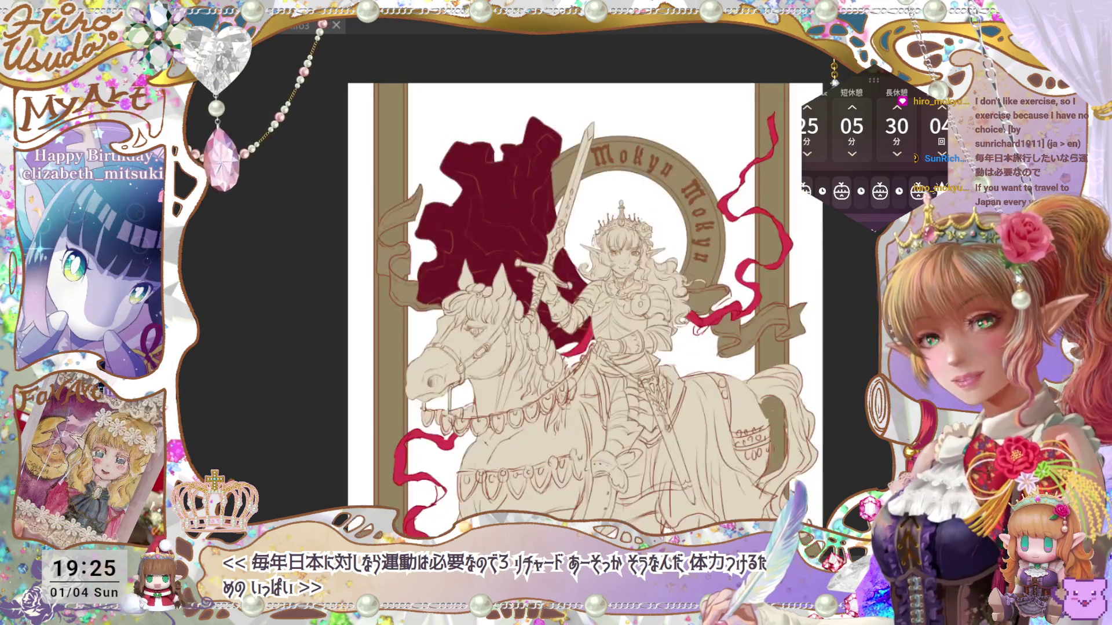
{"action": "left_click_drag", "start_coordinate": [773, 458], "coordinate": [767, 416]}
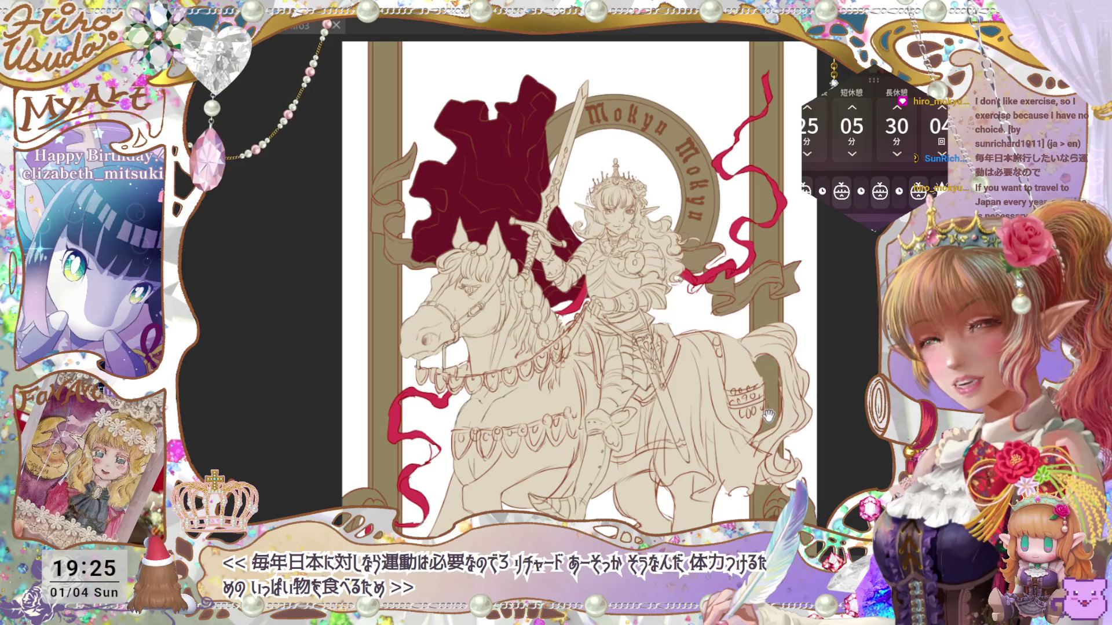
{"action": "key", "text": "ctrl+plus"}
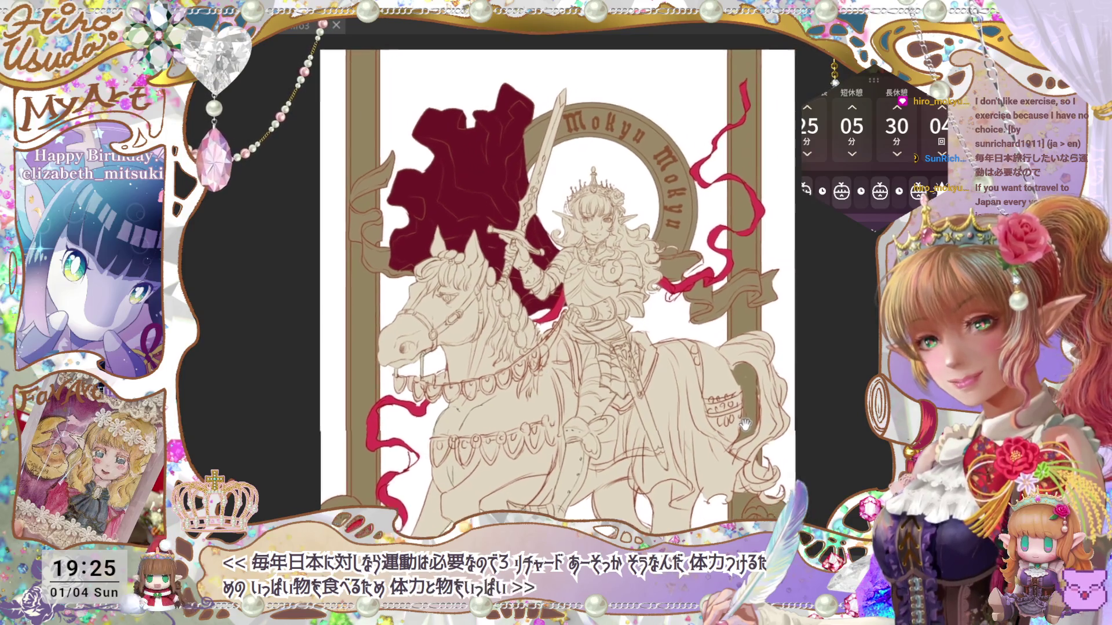
{"action": "key", "text": "ctrl+plus"}
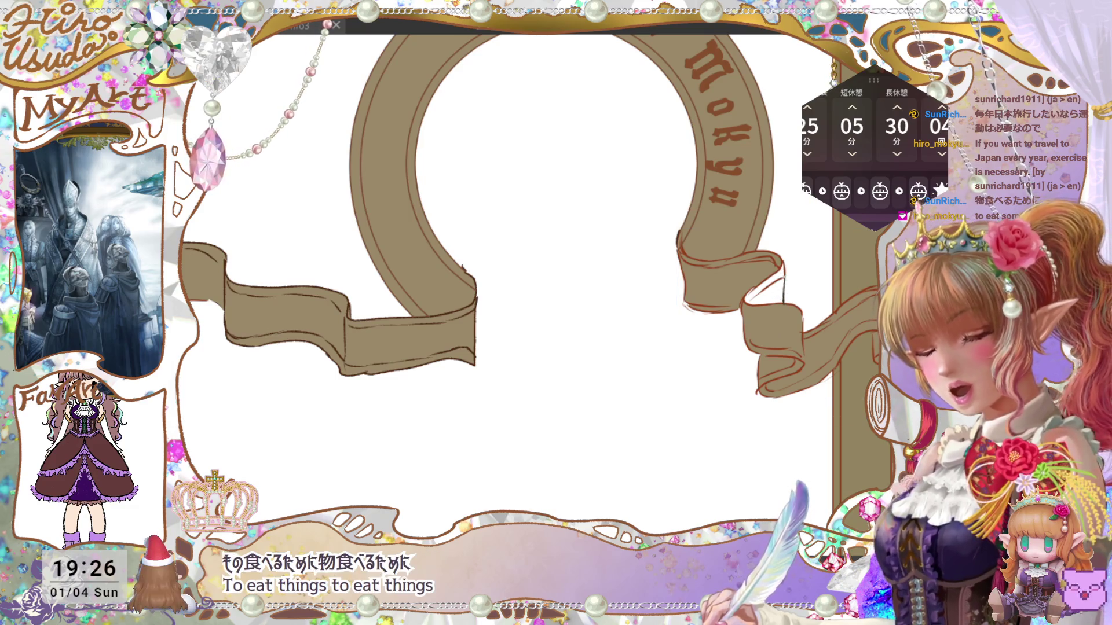
{"action": "left_click_drag", "start_coordinate": [747, 301], "coordinate": [787, 269]}
Turn the knight, horse and red banner layers back on and fit the whole card in view.
{"action": "key", "text": "ctrl+minus"}
{"action": "key", "text": "ctrl+minus"}
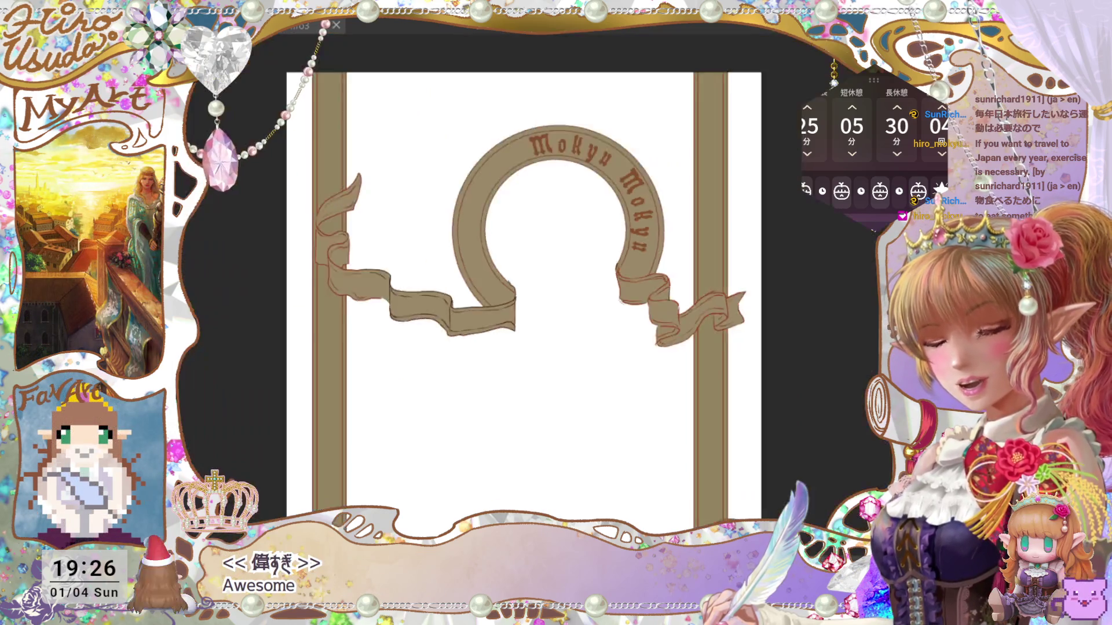
{"action": "key", "text": "ctrl+plus"}
{"action": "left_click_drag", "start_coordinate": [798, 395], "coordinate": [813, 400]}
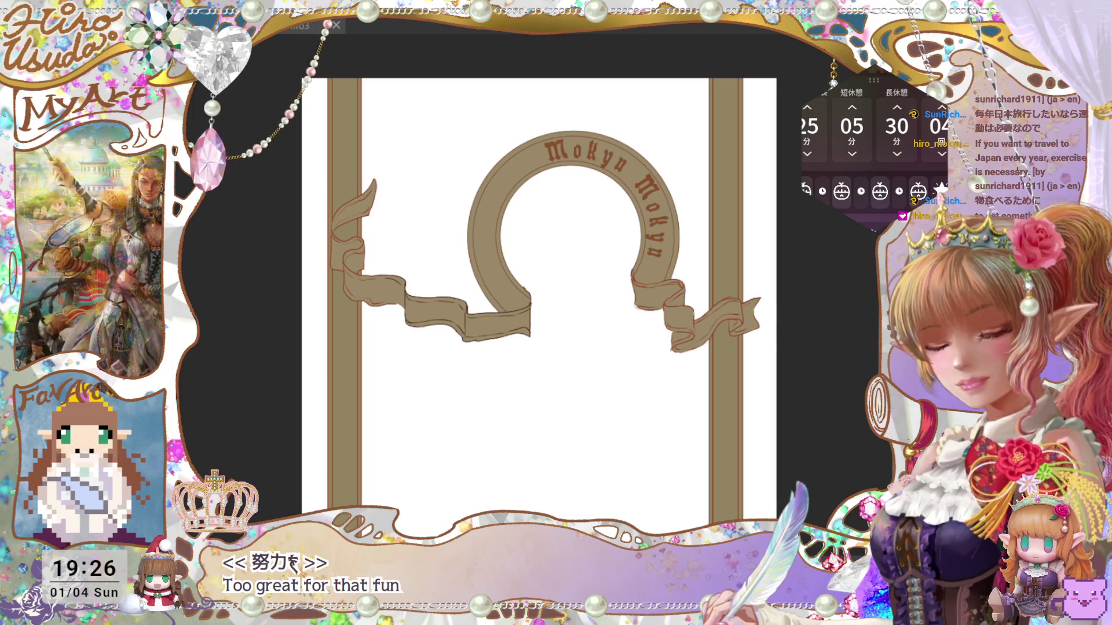
{"action": "key", "text": "ctrl+z"}
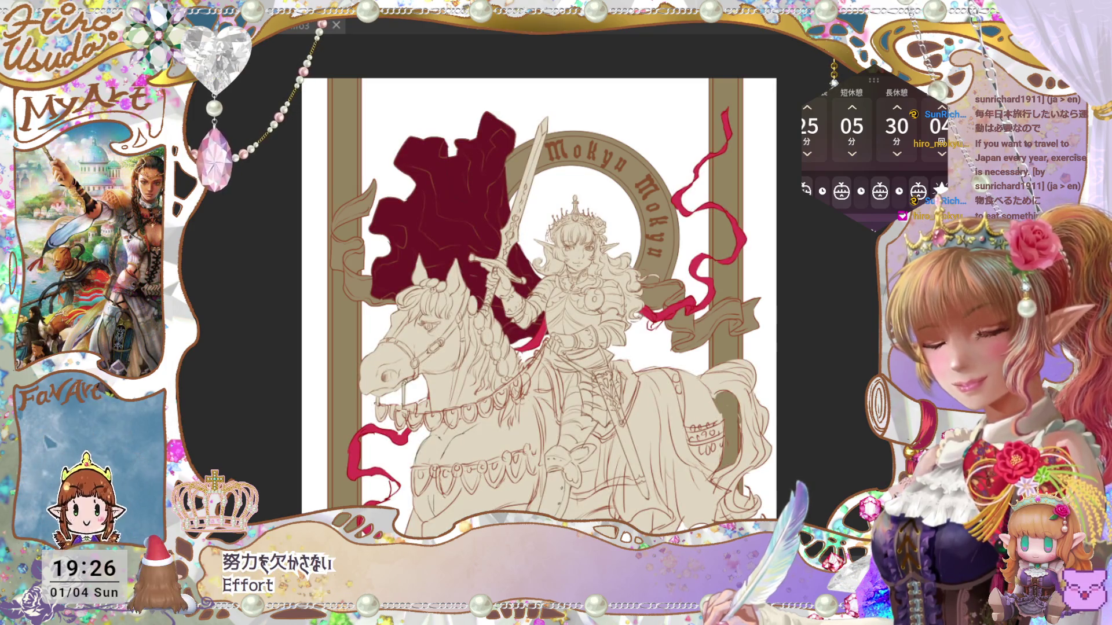
{"action": "key", "text": "ctrl+minus"}
{"action": "key", "text": "ctrl+plus"}
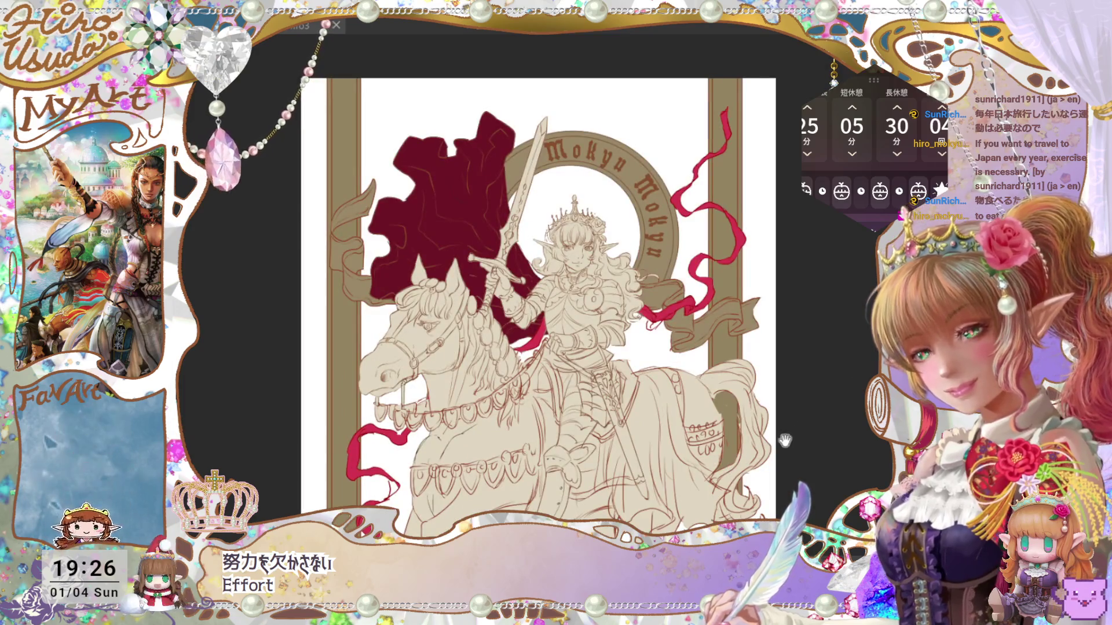
{"action": "mouse_move", "coordinate": [785, 441]}
{"action": "left_mouse_down"}
{"action": "mouse_move", "coordinate": [785, 422]}
{"action": "mouse_move", "coordinate": [710, 460]}
{"action": "left_mouse_up"}
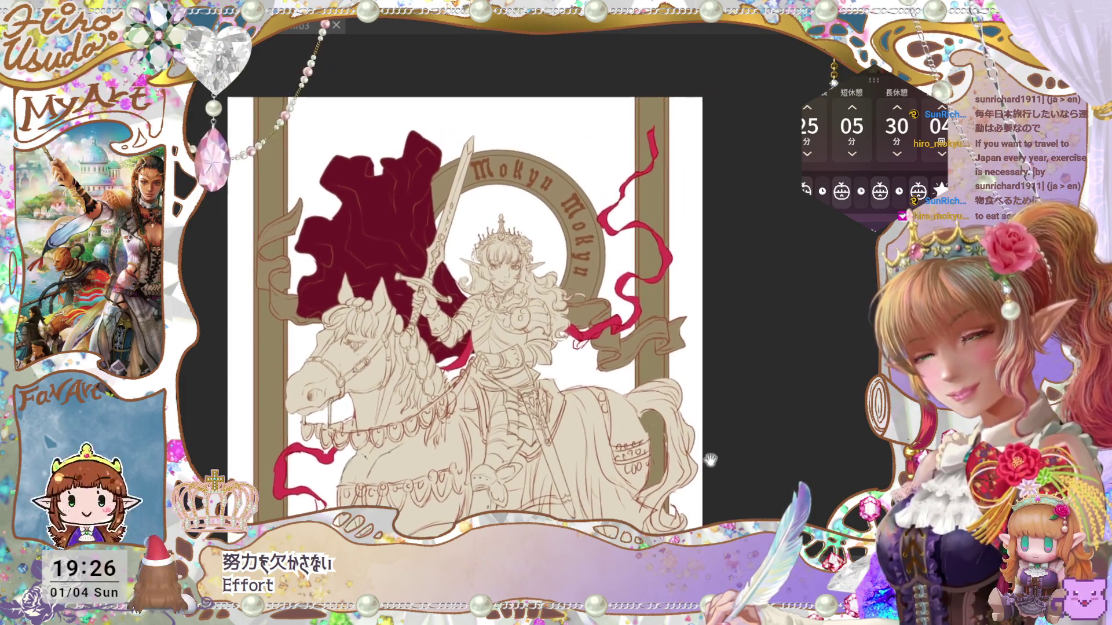
{"action": "key", "text": "ctrl+plus"}
{"action": "key", "text": "ctrl+plus"}
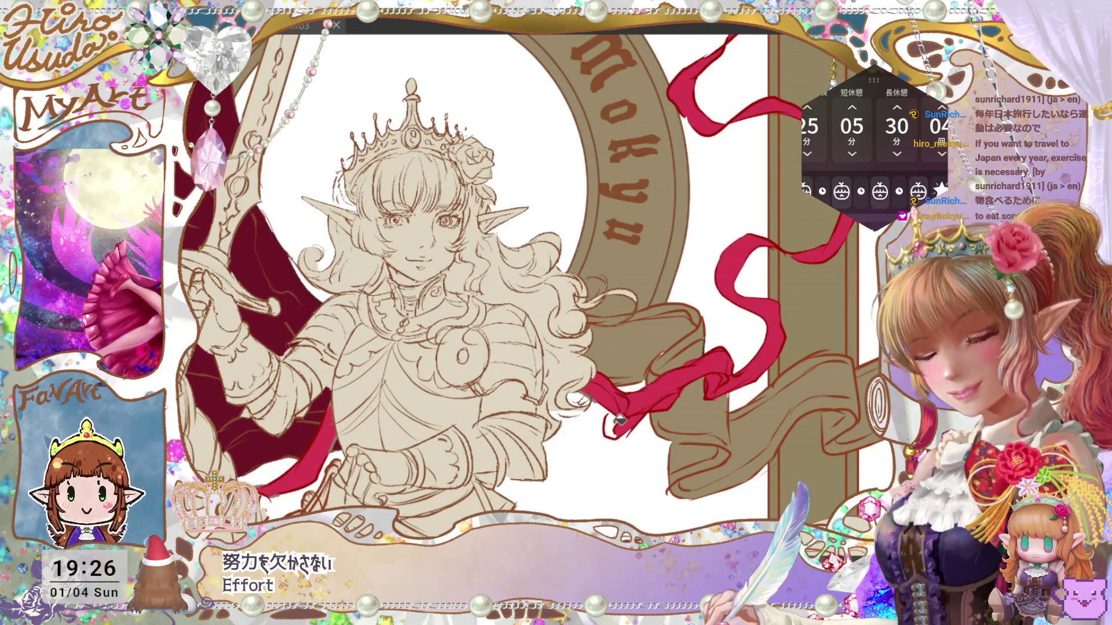
{"action": "key", "text": "ctrl+0"}
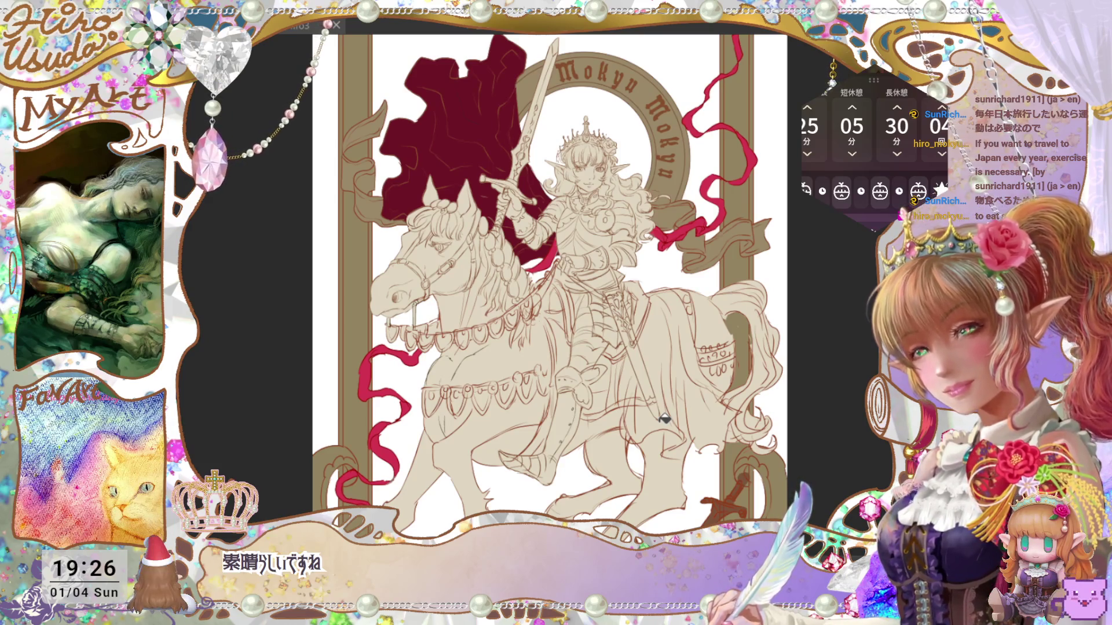
{"action": "key", "text": "ctrl+minus"}
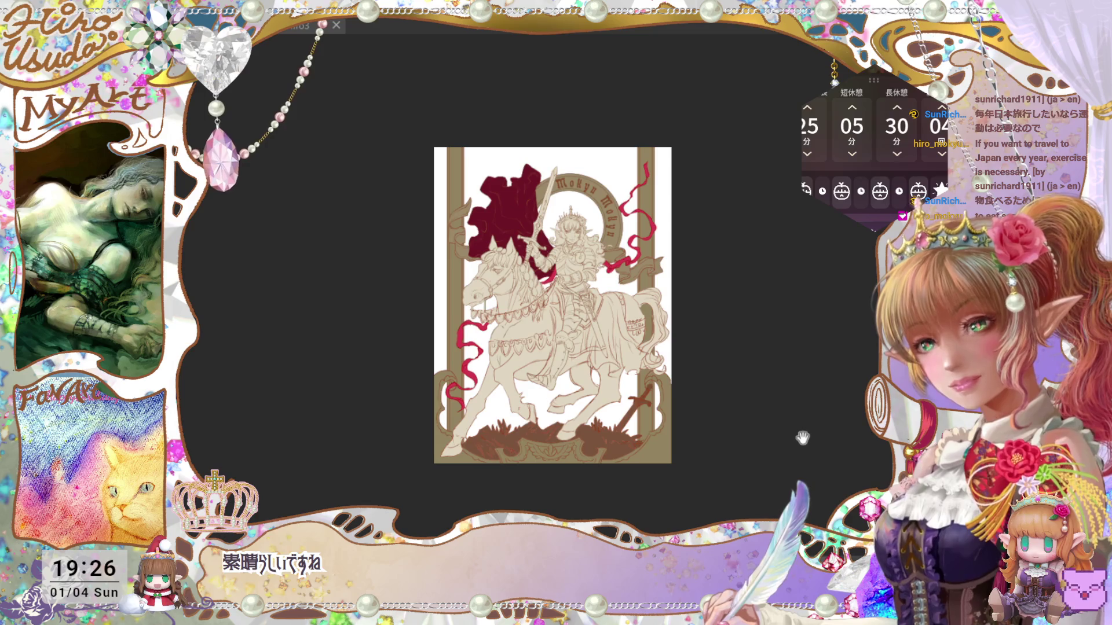
Review the bottom of the card, then save the file with Ctrl+S.
{"action": "left_click_drag", "start_coordinate": [802, 438], "coordinate": [801, 433]}
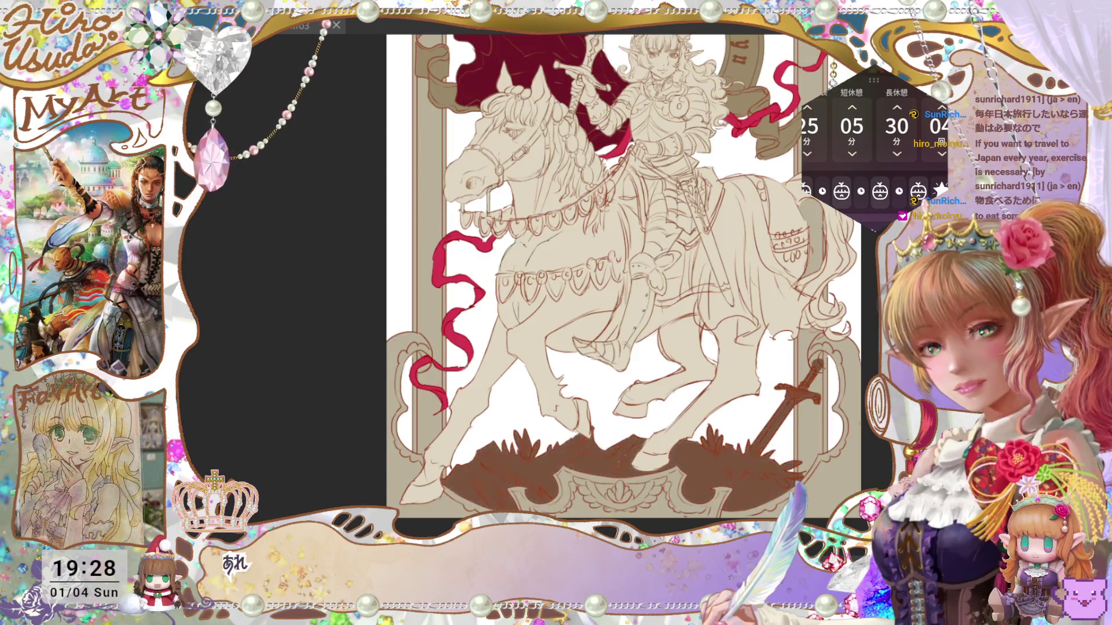
{"action": "key", "text": "ctrl+z"}
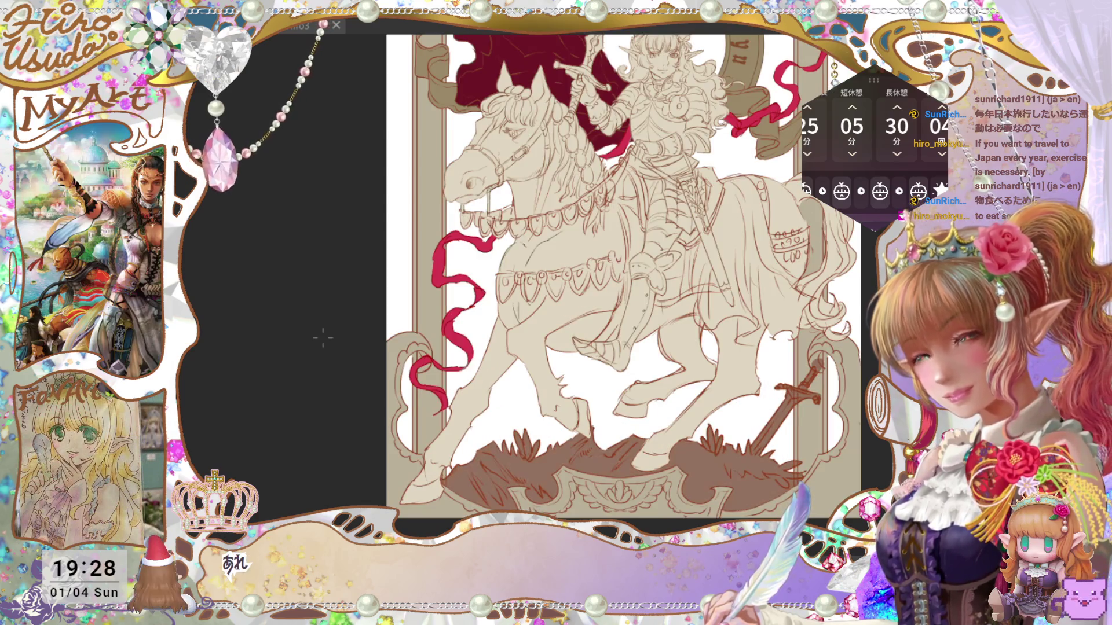
{"action": "key", "text": "ctrl+minus"}
{"action": "left_click_drag", "start_coordinate": [829, 359], "coordinate": [825, 376]}
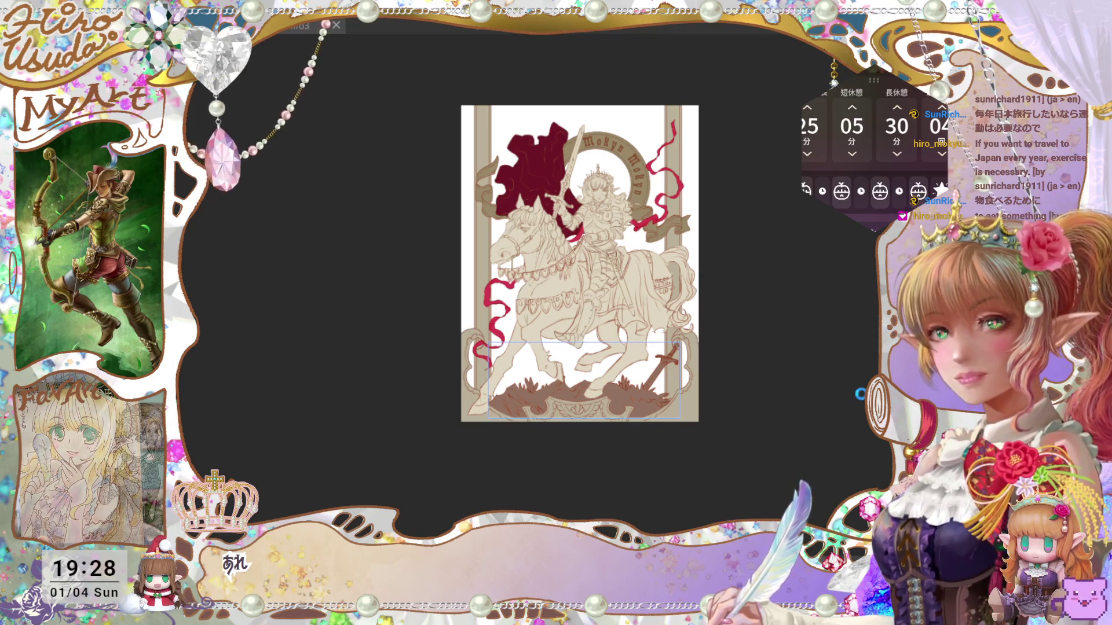
{"action": "key", "text": "ctrl+s"}
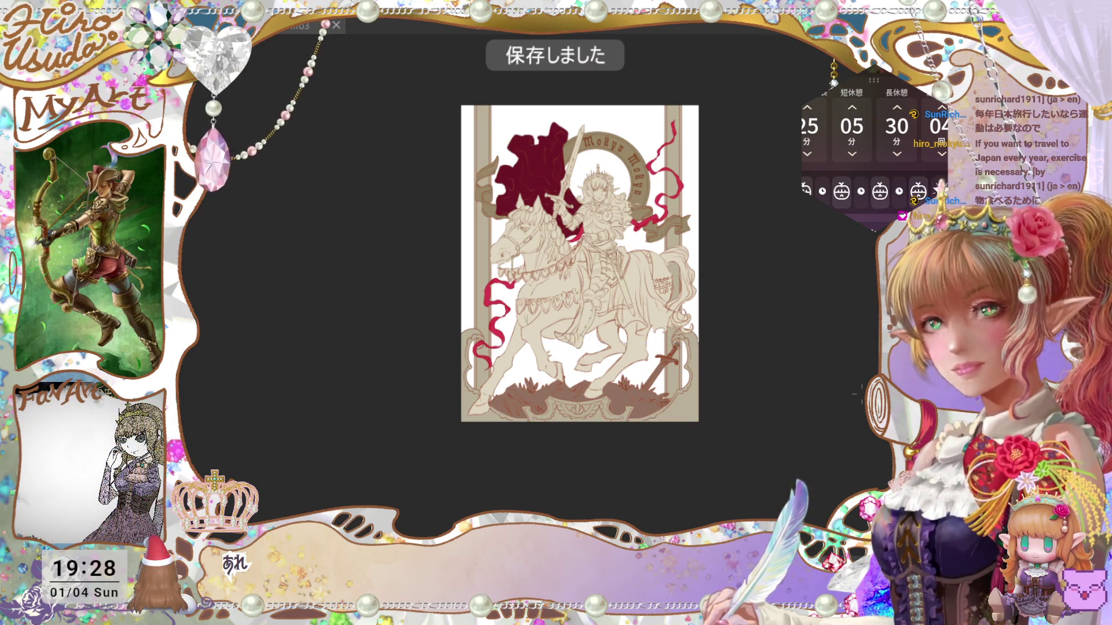
{"action": "scroll", "coordinate": [818, 510], "scroll_direction": "up", "scroll_amount": 5}
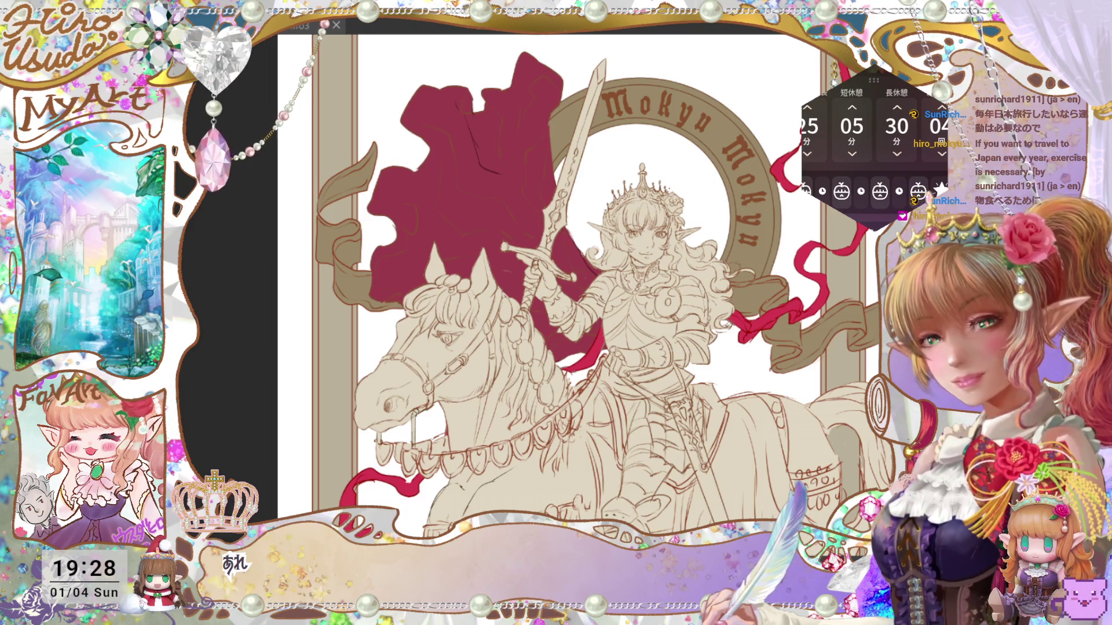
Start and cancel a transform on the banner area, save, and bring the whole card into view.
{"action": "key", "text": "ctrl+minus"}
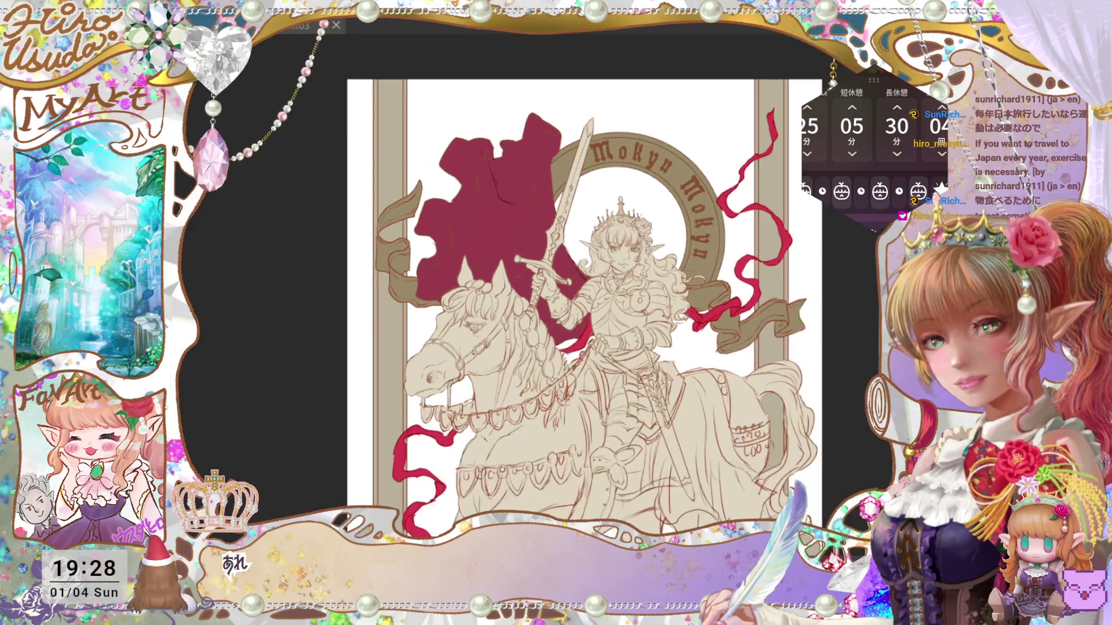
{"action": "key", "text": "ctrl+plus"}
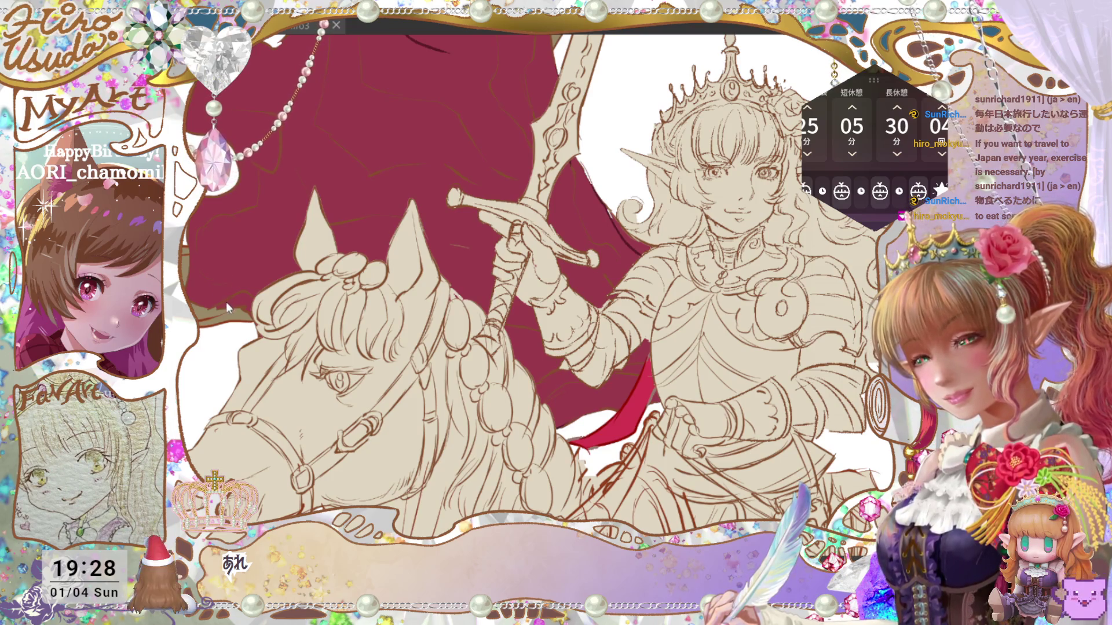
{"action": "key", "text": "ctrl+minus"}
{"action": "key", "text": "ctrl+minus"}
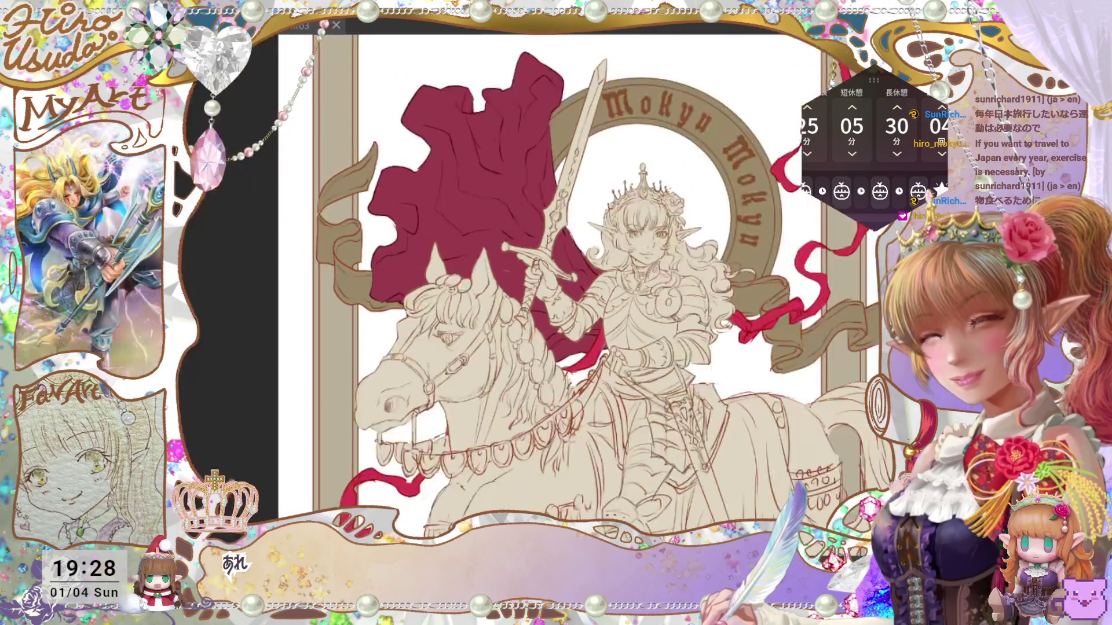
{"action": "scroll", "coordinate": [751, 466], "scroll_direction": "down", "scroll_amount": 1}
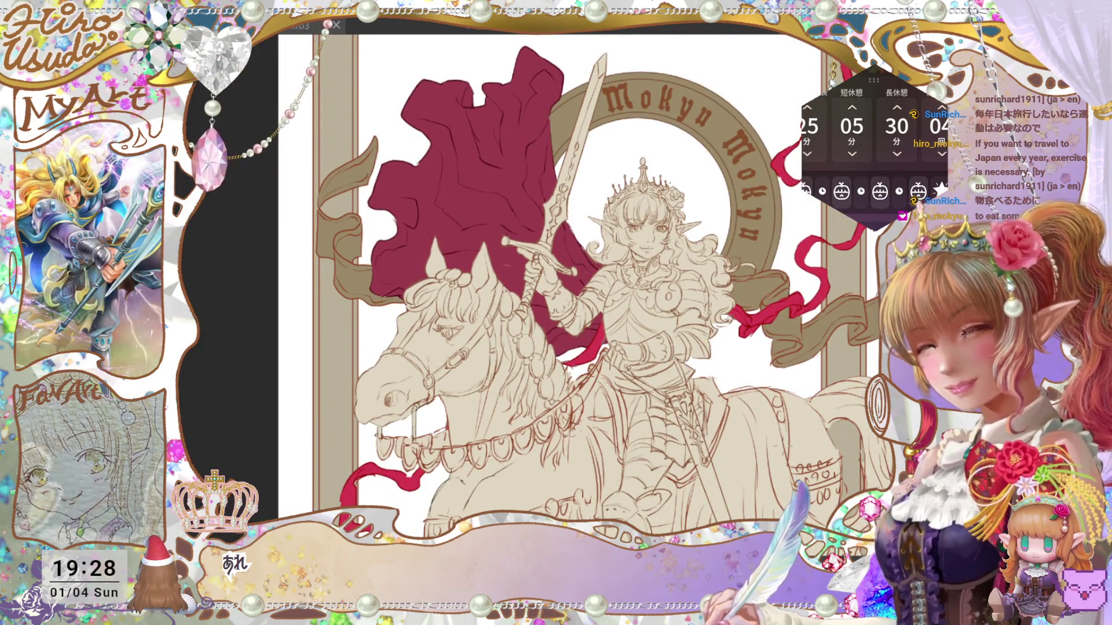
{"action": "key", "text": "ctrl+t"}
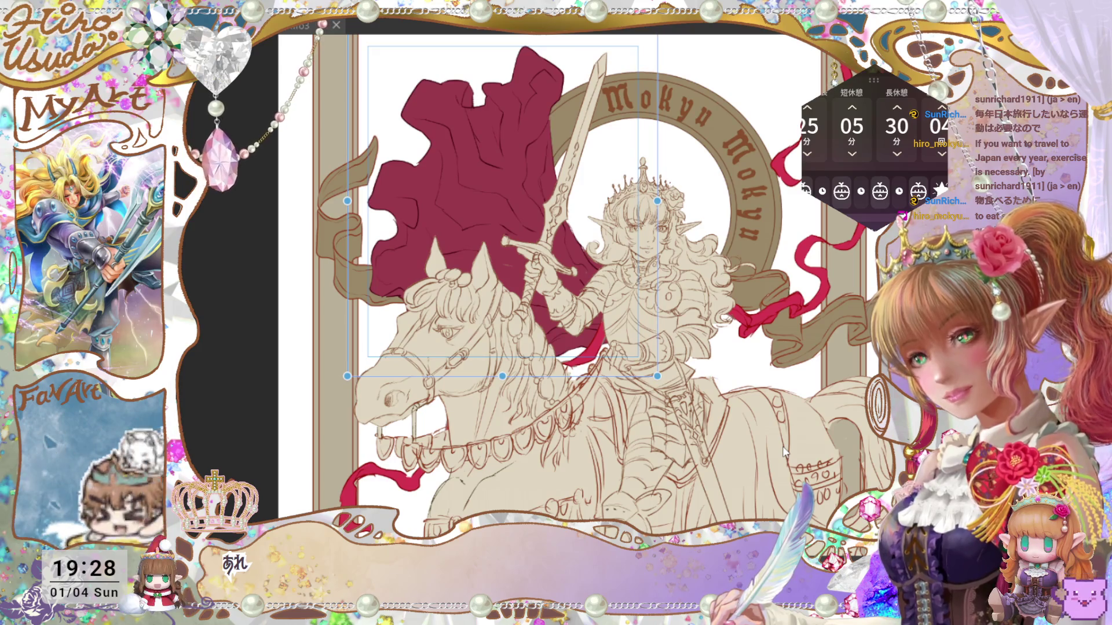
{"action": "key", "text": "ctrl+s"}
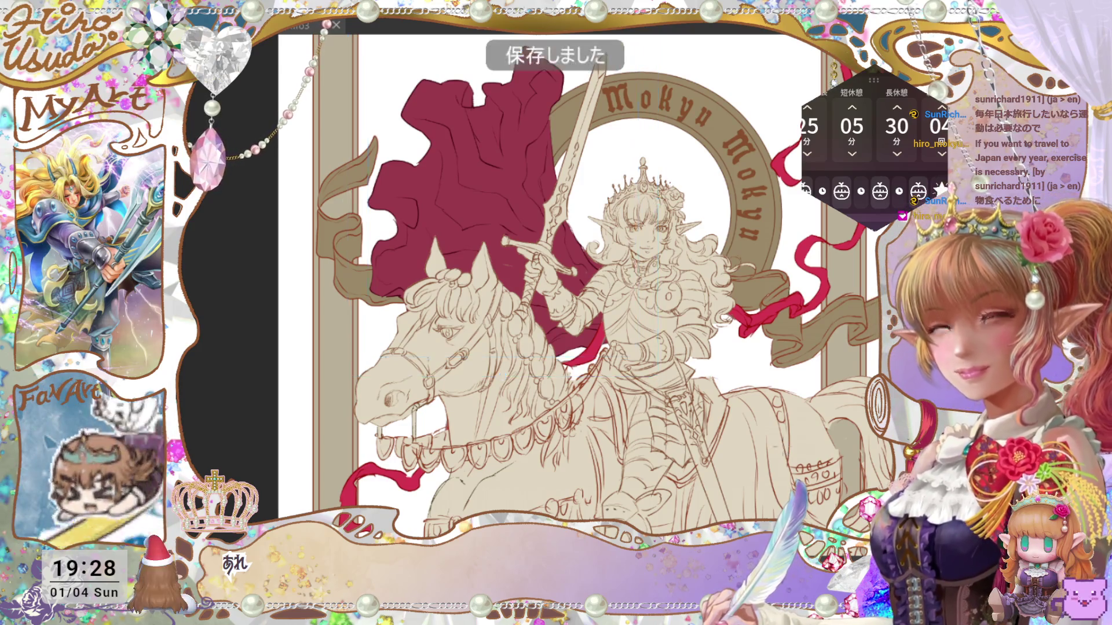
{"action": "scroll", "coordinate": [780, 483], "scroll_direction": "down", "scroll_amount": 2}
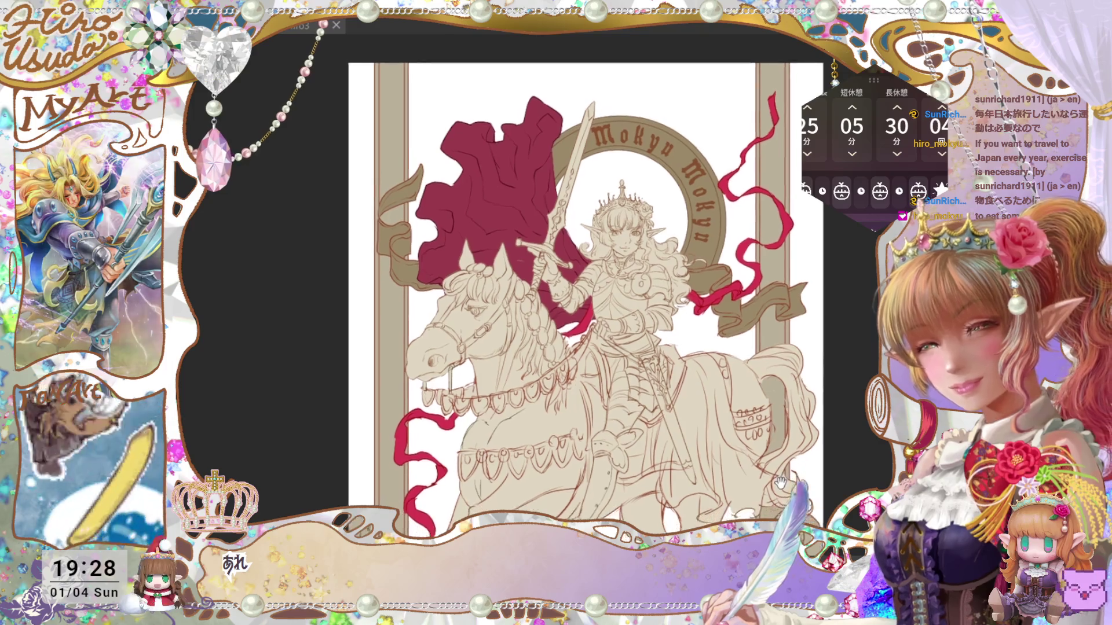
{"action": "mouse_move", "coordinate": [780, 484]}
{"action": "left_mouse_down"}
{"action": "mouse_move", "coordinate": [798, 430]}
{"action": "mouse_move", "coordinate": [793, 453]}
{"action": "left_mouse_up"}
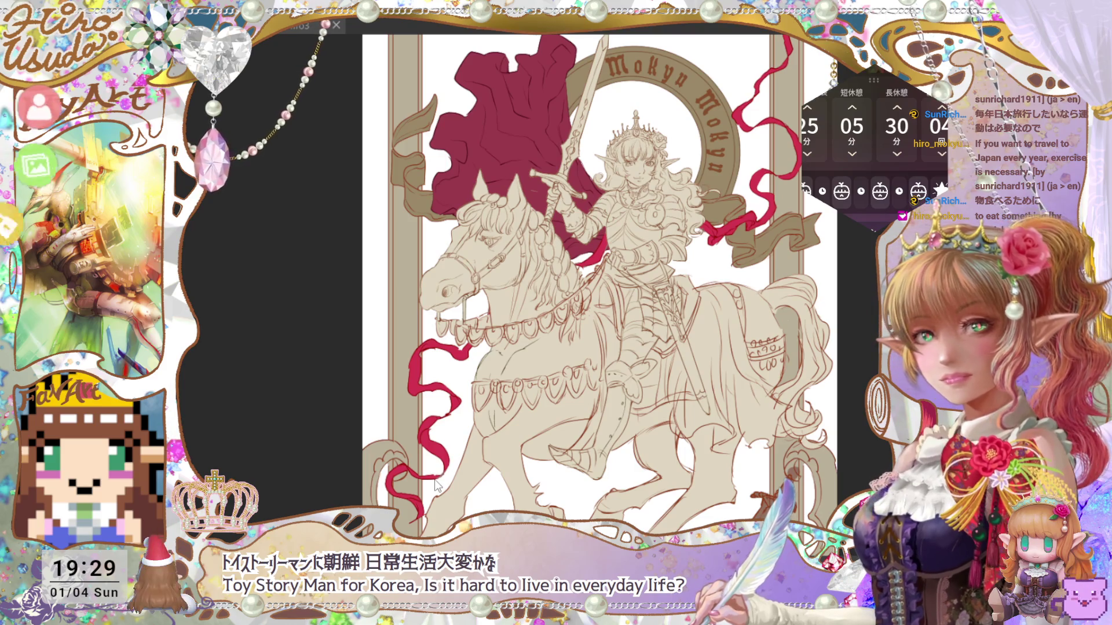
{"action": "left_click", "coordinate": [65, 286]}
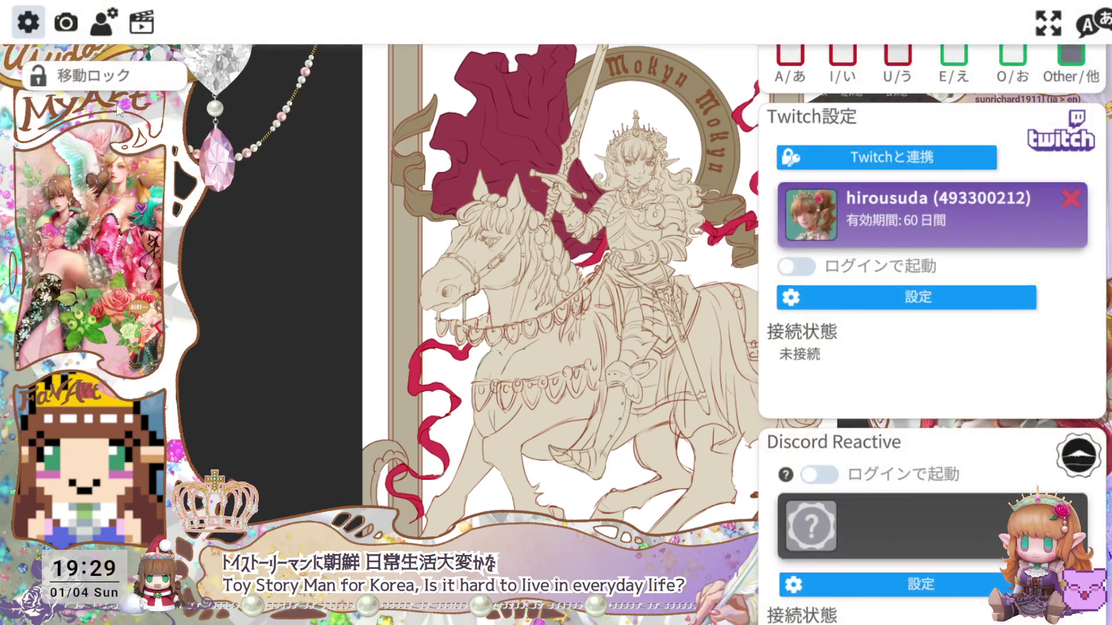
{"action": "left_click", "coordinate": [142, 22]}
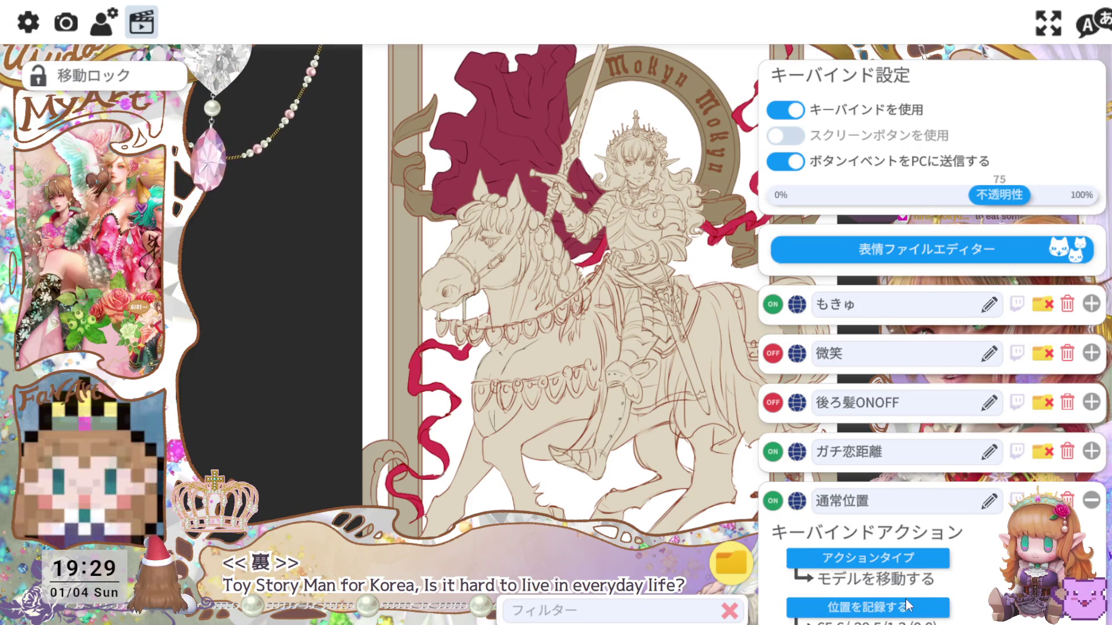
{"action": "key", "text": "Escape"}
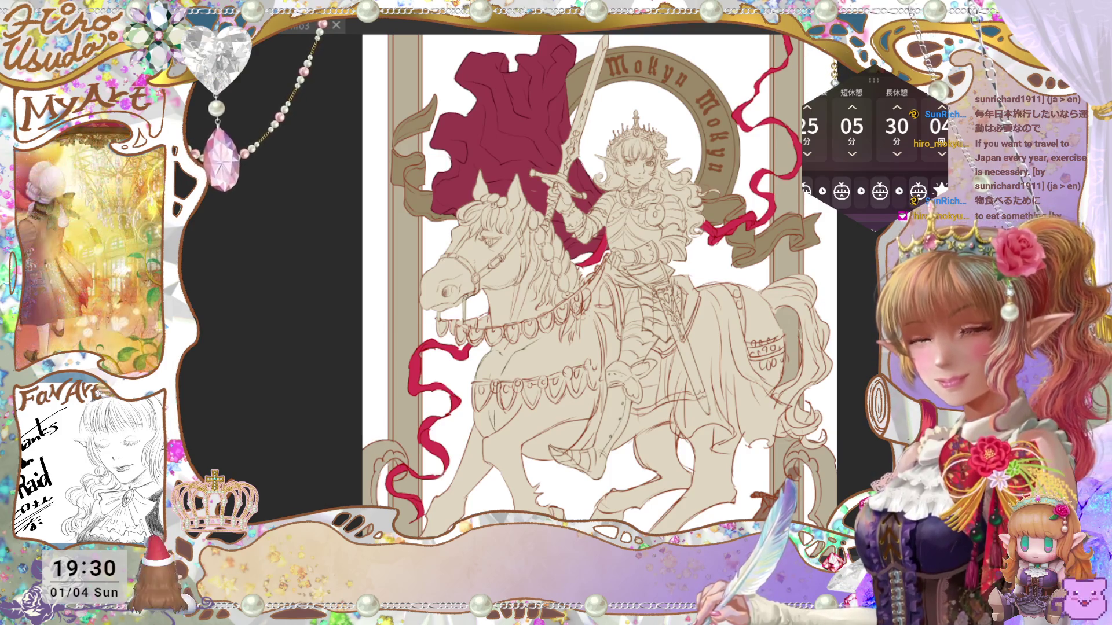
{"action": "key", "text": "ctrl+0"}
{"action": "key", "text": "ctrl+alt+0"}
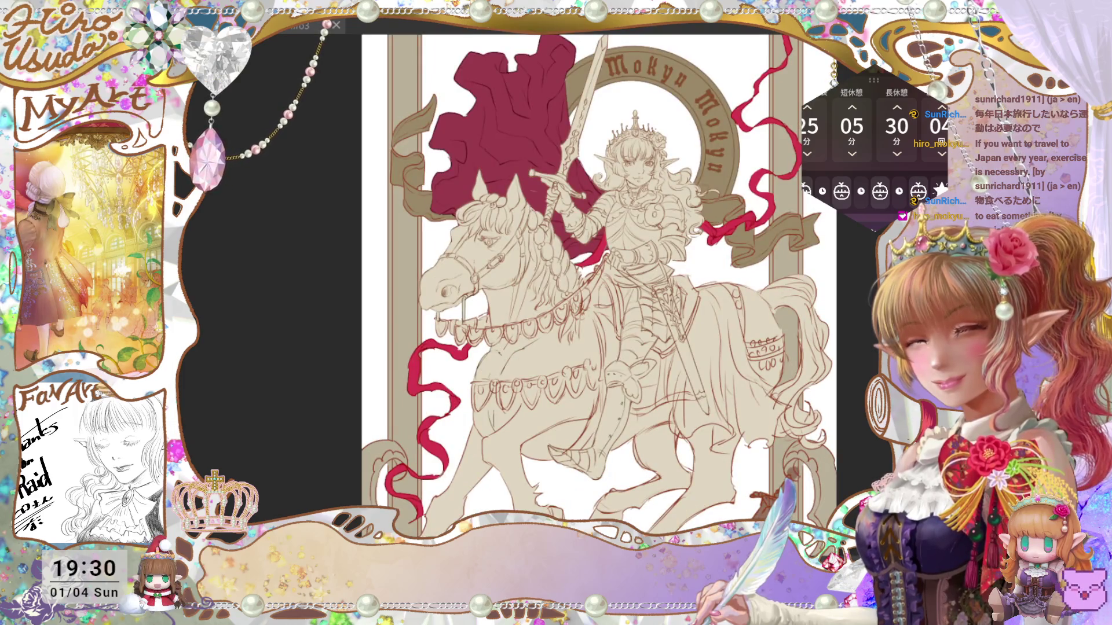
{"action": "key", "text": "ctrl+0"}
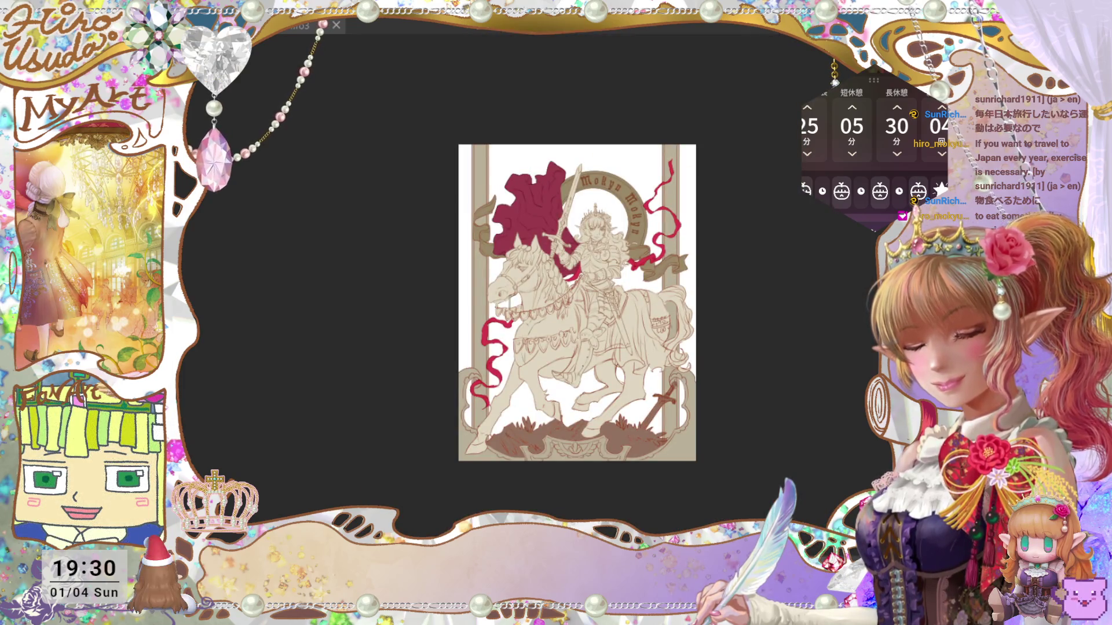
{"action": "key", "text": "ctrl+alt+0"}
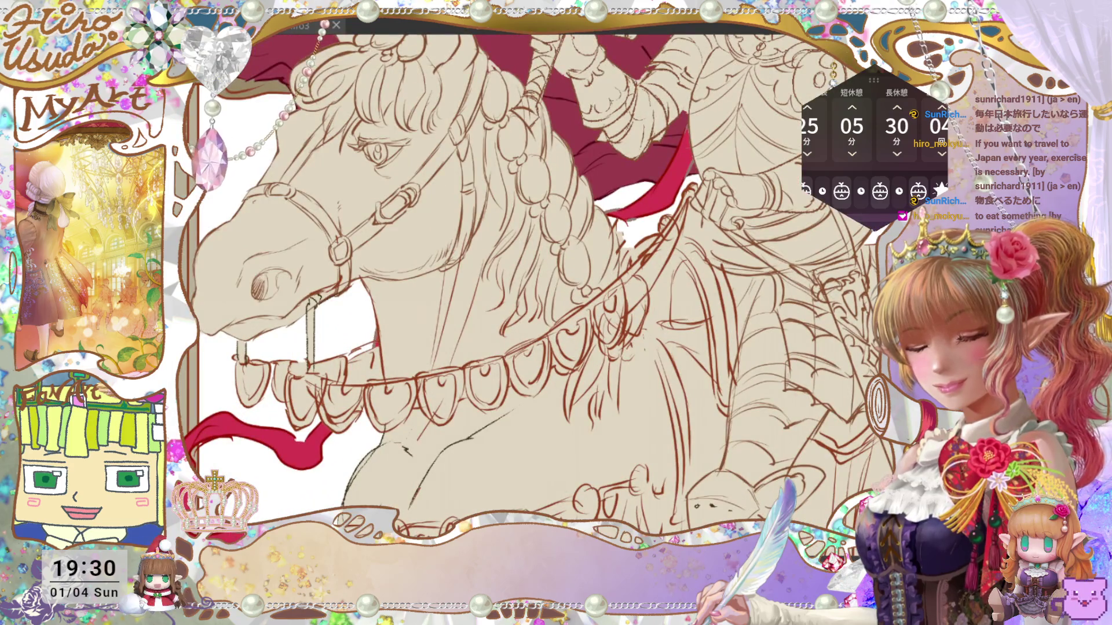
{"action": "key", "text": "ctrl+0"}
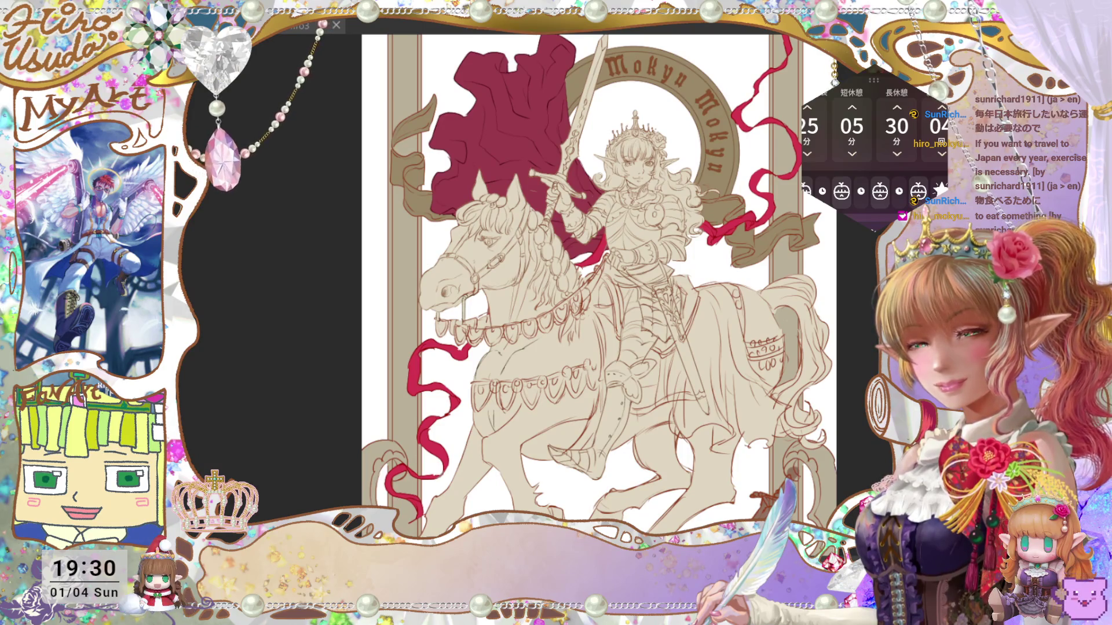
{"action": "mouse_move", "coordinate": [579, 347]}
{"action": "left_mouse_down"}
{"action": "mouse_move", "coordinate": [529, 254]}
{"action": "mouse_move", "coordinate": [552, 288]}
{"action": "mouse_move", "coordinate": [563, 365]}
{"action": "left_mouse_up"}
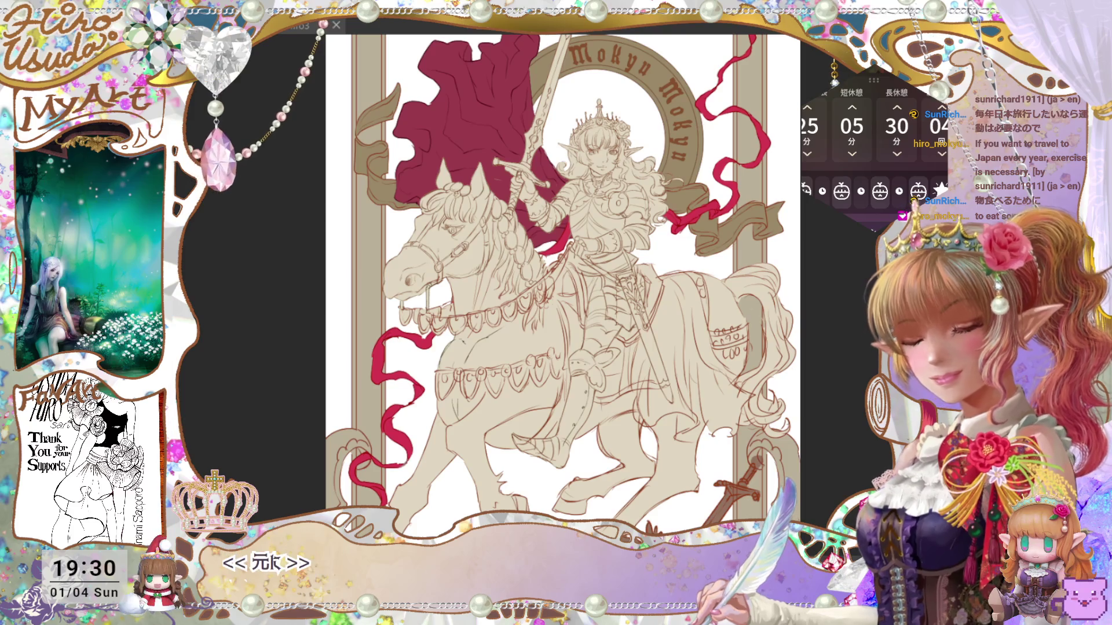
{"action": "key", "text": "ctrl+minus"}
{"action": "key", "text": "ctrl+0"}
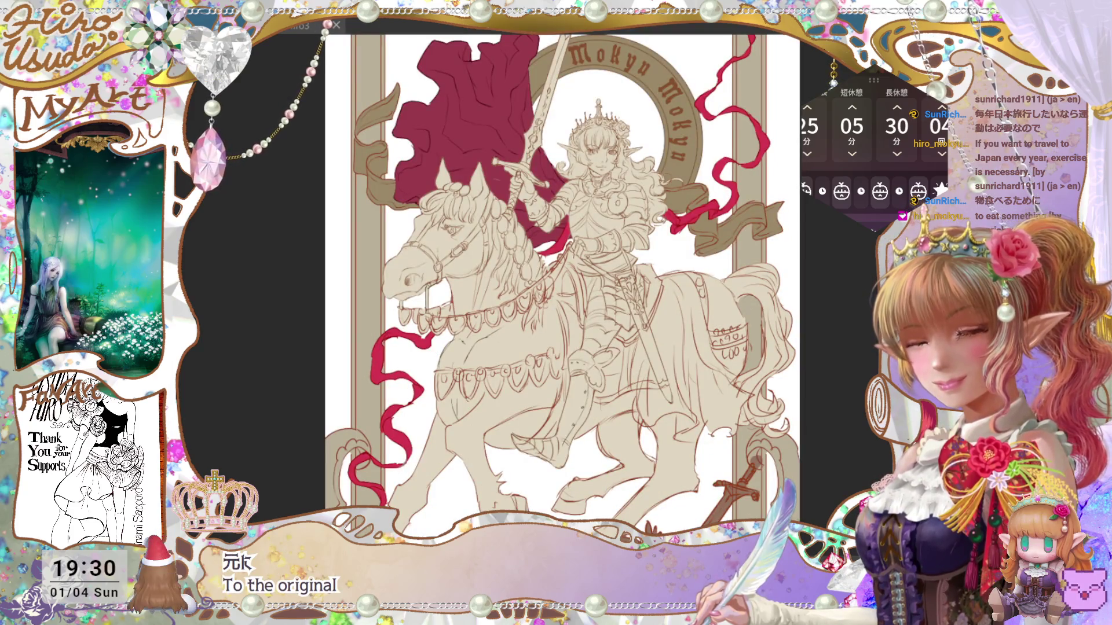
{"action": "scroll", "coordinate": [561, 287], "scroll_direction": "up", "scroll_amount": 2}
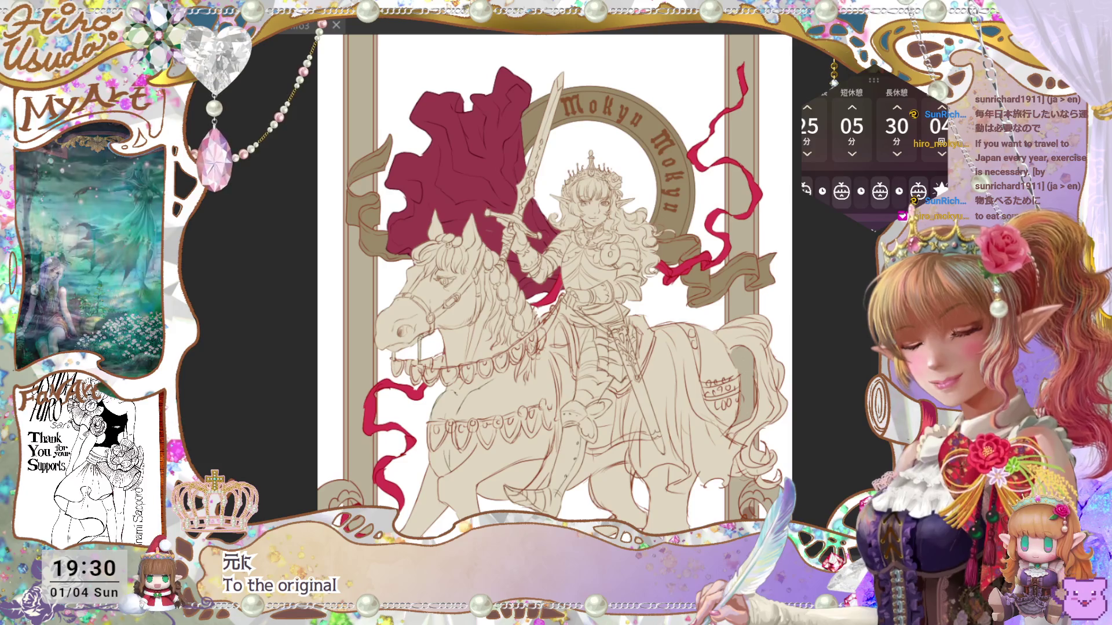
{"action": "scroll", "coordinate": [552, 289], "scroll_direction": "down", "scroll_amount": 2}
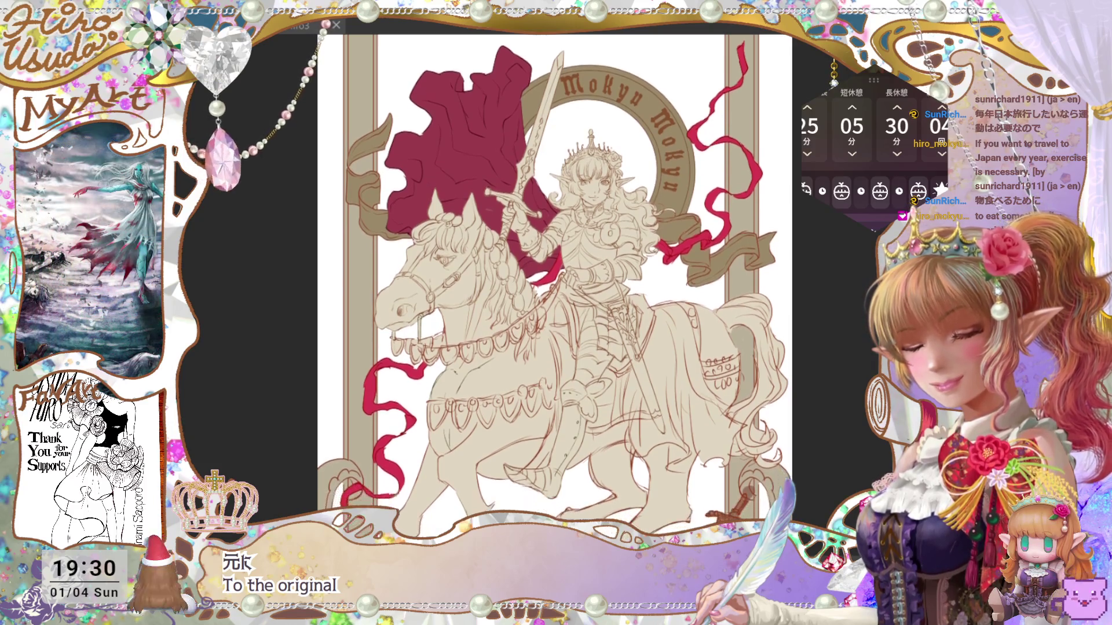
{"action": "key", "text": "ctrl+0"}
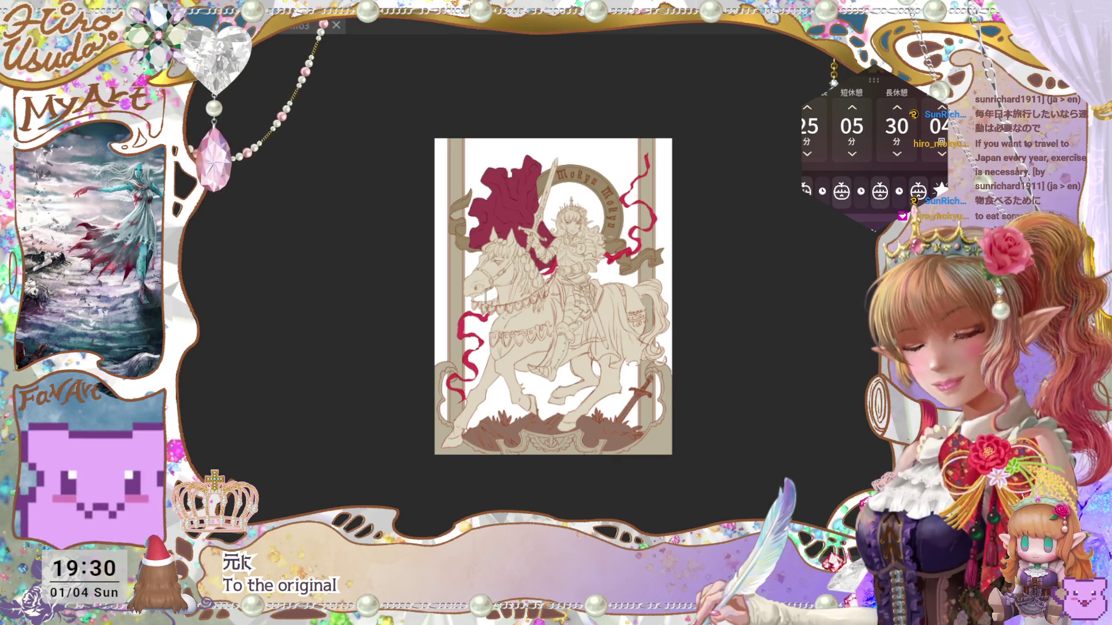
{"action": "key", "text": "ctrl+minus"}
{"action": "key", "text": "ctrl+1"}
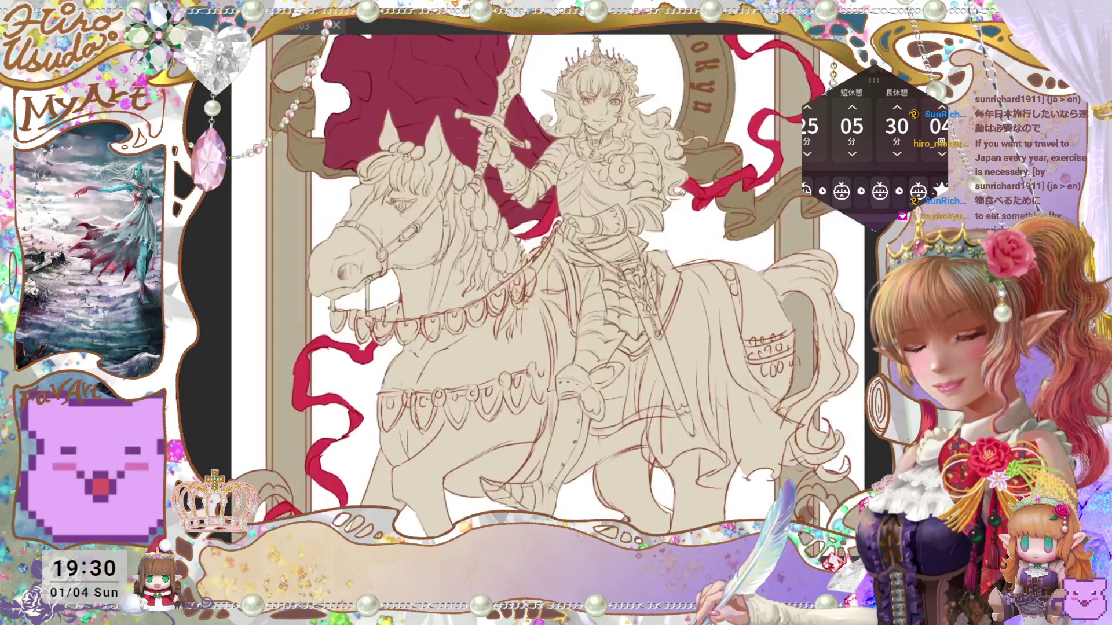
{"action": "scroll", "coordinate": [547, 284], "scroll_direction": "up", "scroll_amount": 5}
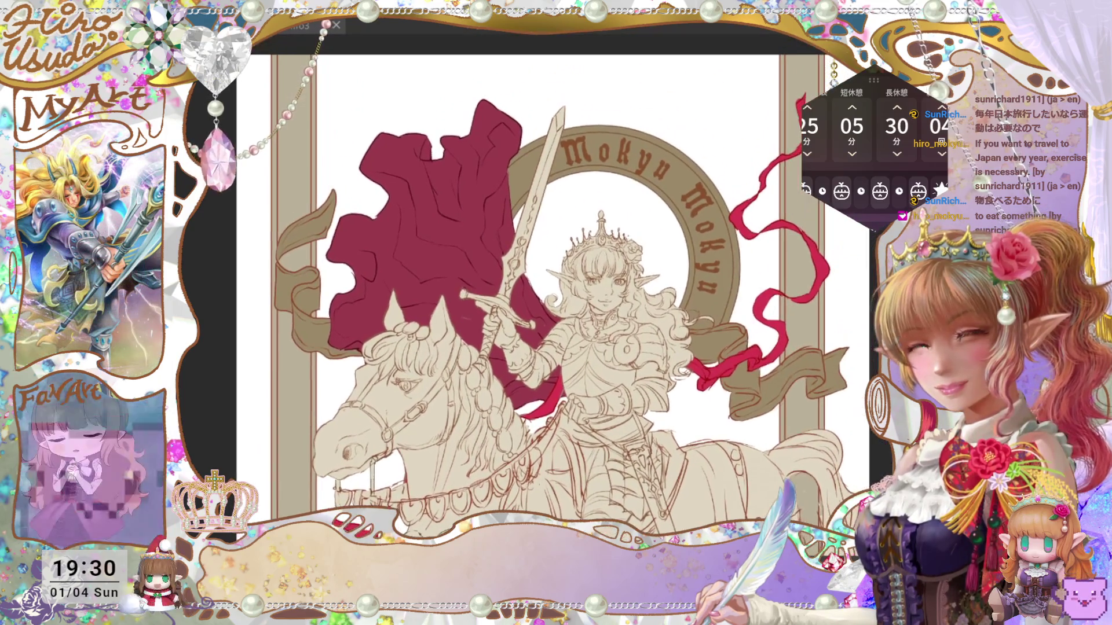
{"action": "scroll", "coordinate": [547, 284], "scroll_direction": "down", "scroll_amount": 3}
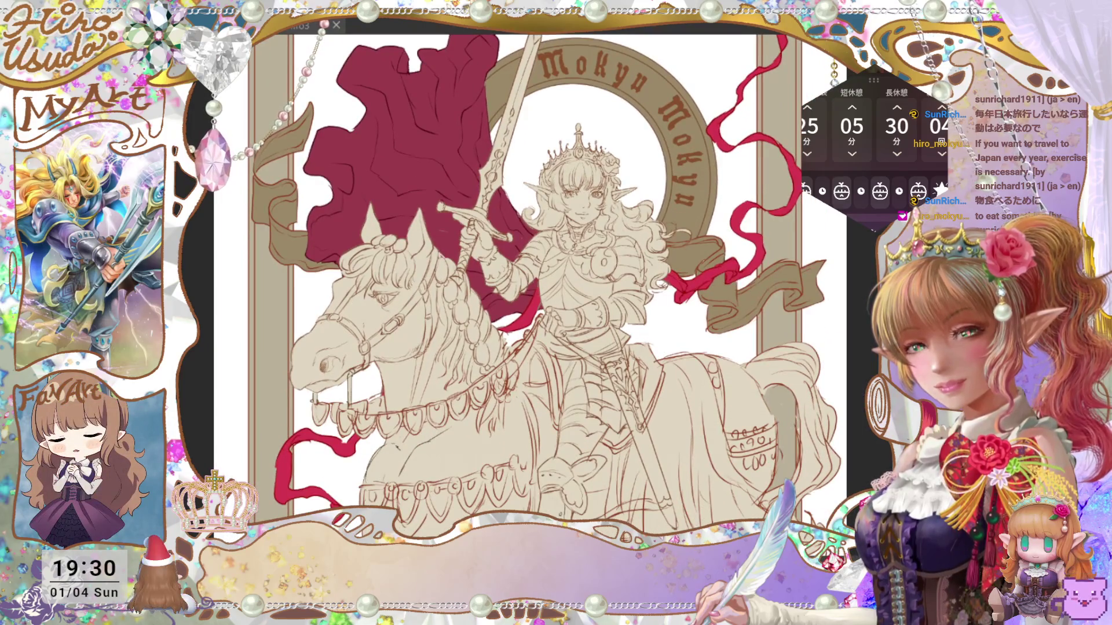
{"action": "key", "text": "ctrl+minus"}
{"action": "key", "text": "ctrl+minus"}
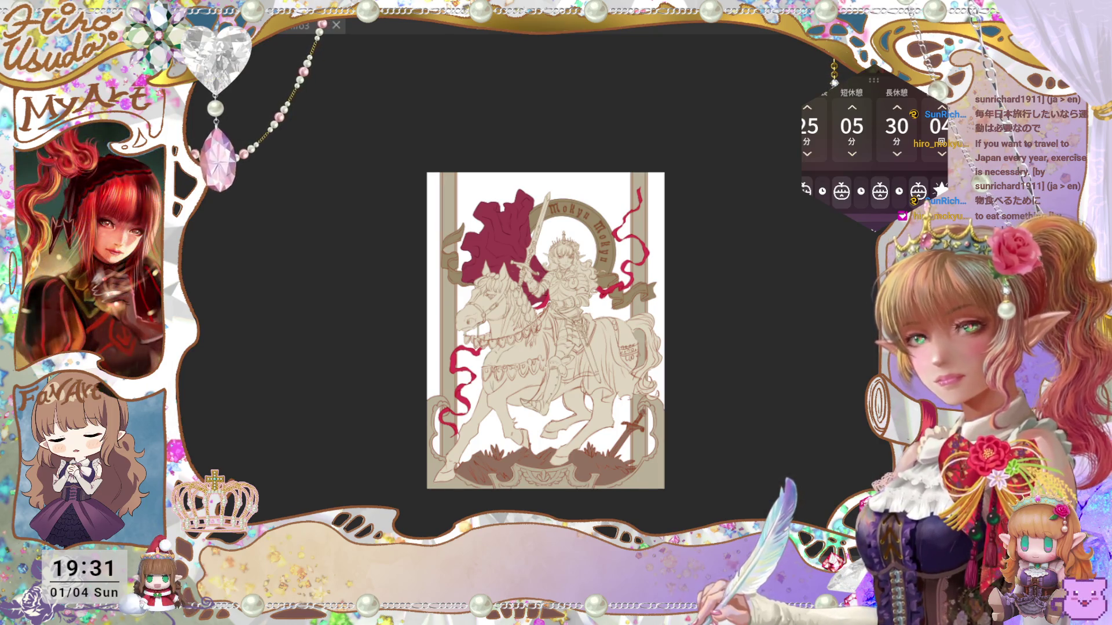
{"action": "key", "text": "ctrl+plus"}
{"action": "key", "text": "ctrl+plus"}
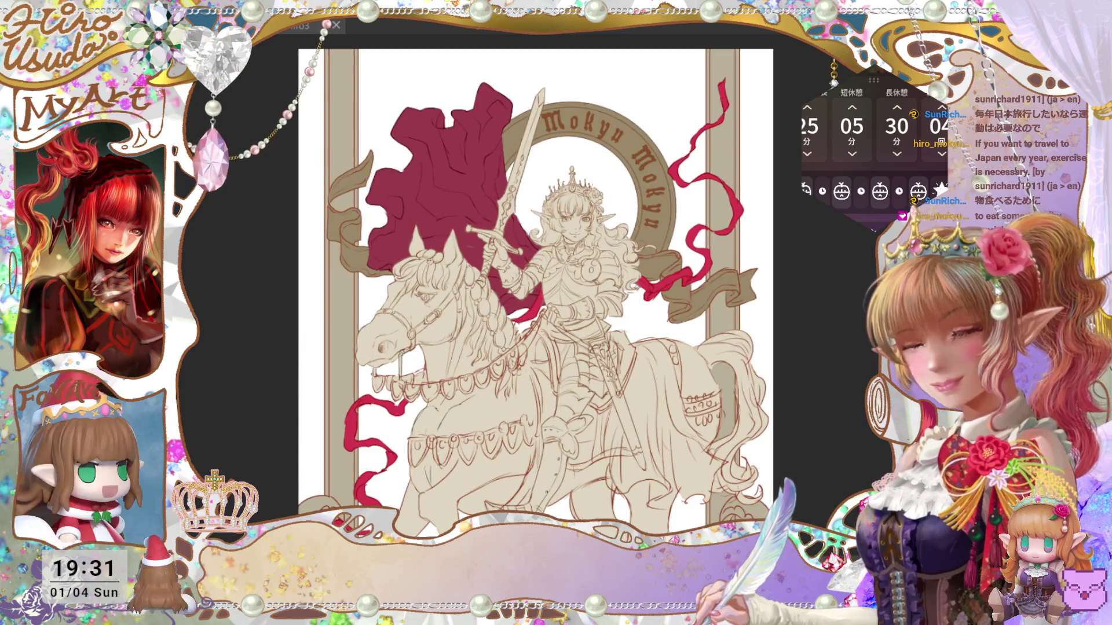
{"action": "key", "text": "ctrl+minus"}
{"action": "key", "text": "ctrl+minus"}
{"action": "key", "text": "ctrl+plus"}
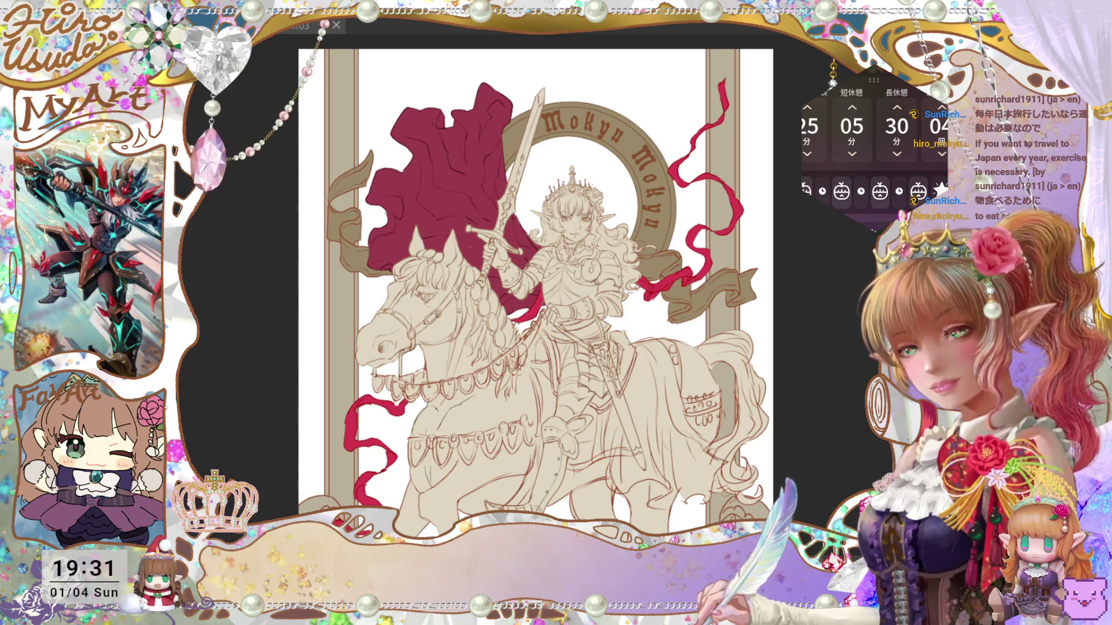
Start and cancel a transform on the central artwork, then save the illustration.
{"action": "scroll", "coordinate": [556, 278], "scroll_direction": "up", "scroll_amount": 5}
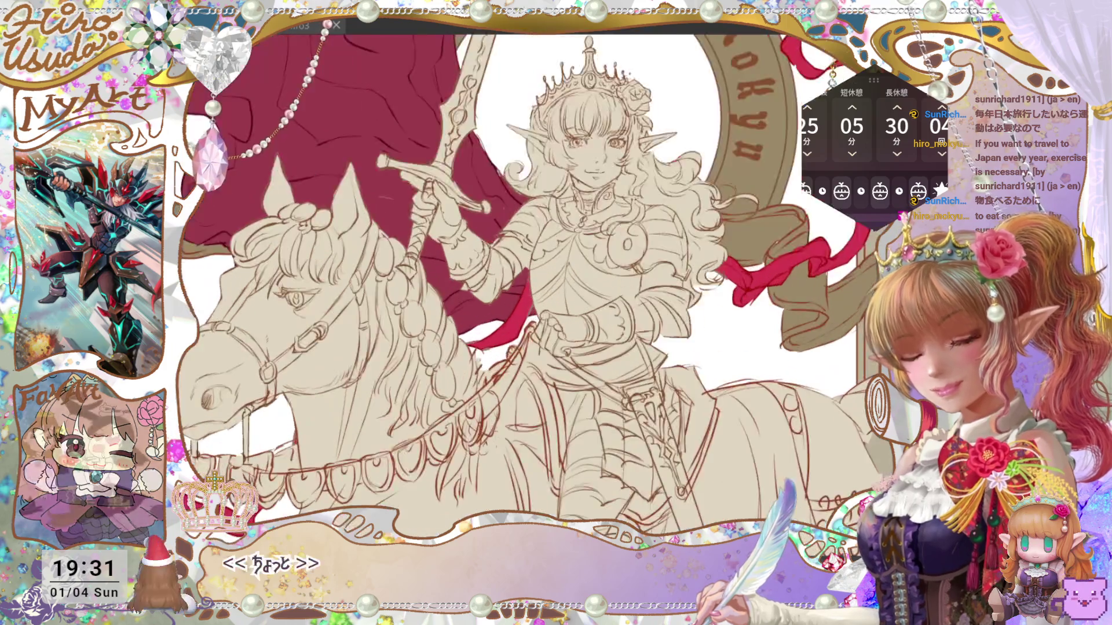
{"action": "left_click_drag", "start_coordinate": [611, 366], "coordinate": [744, 552]}
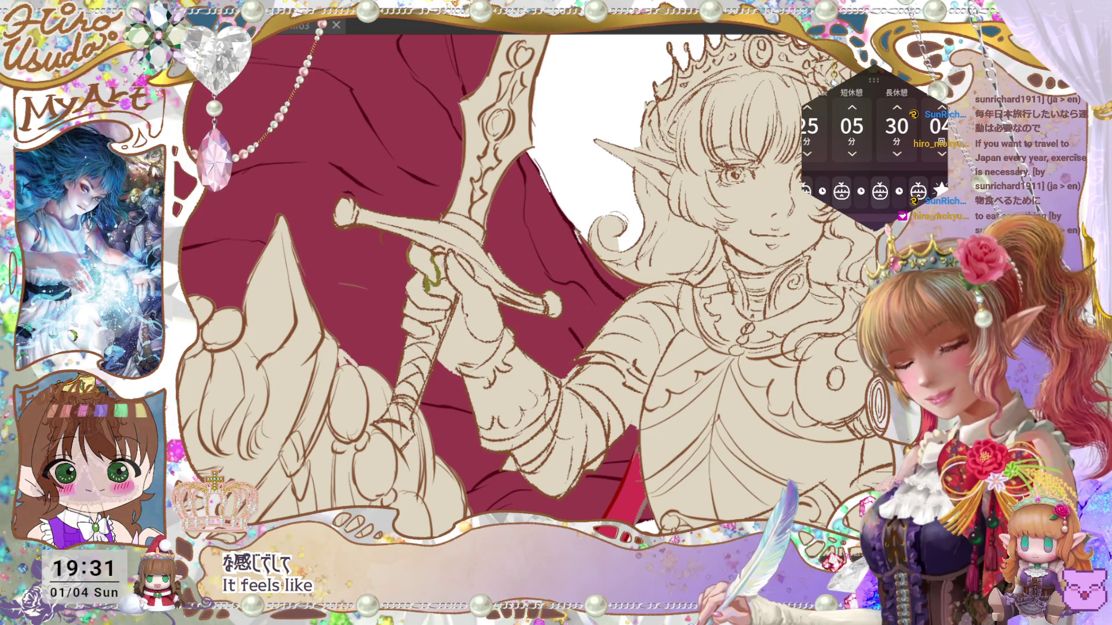
{"action": "key", "text": "ctrl+0"}
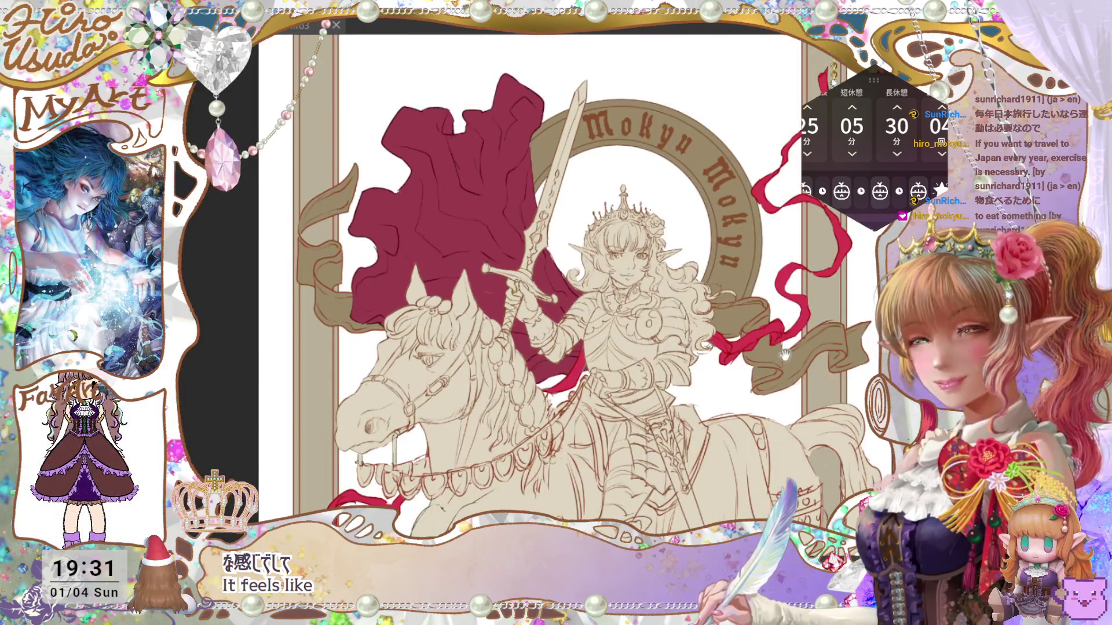
{"action": "left_click_drag", "start_coordinate": [781, 363], "coordinate": [755, 341]}
{"action": "key", "text": "ctrl+t"}
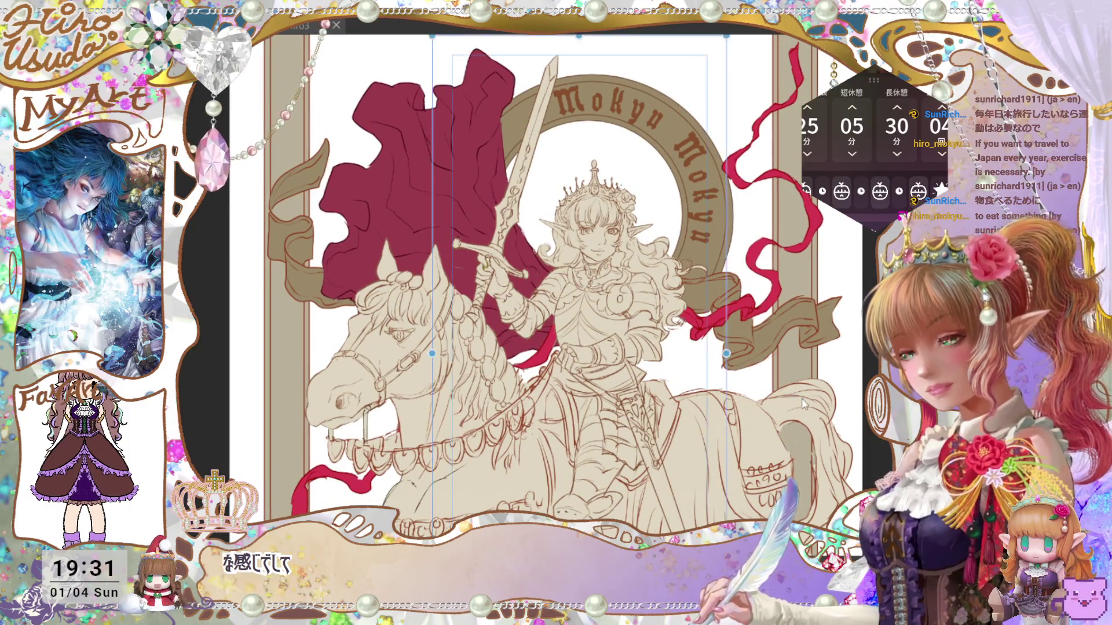
{"action": "key", "text": "Return"}
{"action": "key", "text": "ctrl+s"}
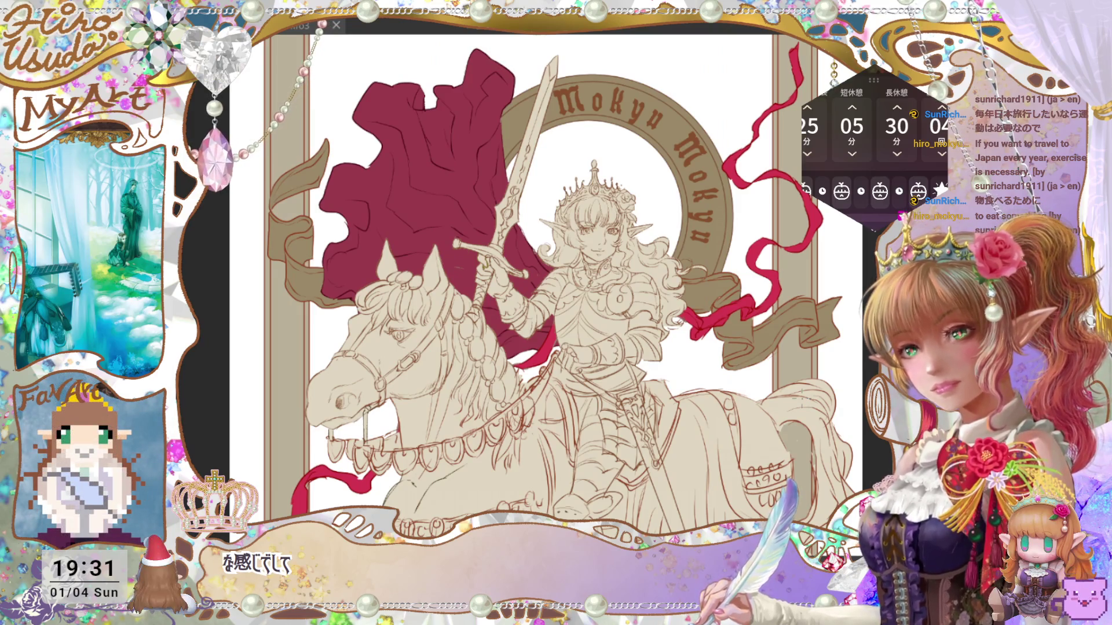
Zoom in on the knight's face and hide the layer with her eyes, nose and mouth.
{"action": "scroll", "coordinate": [568, 287], "scroll_direction": "up", "scroll_amount": 3}
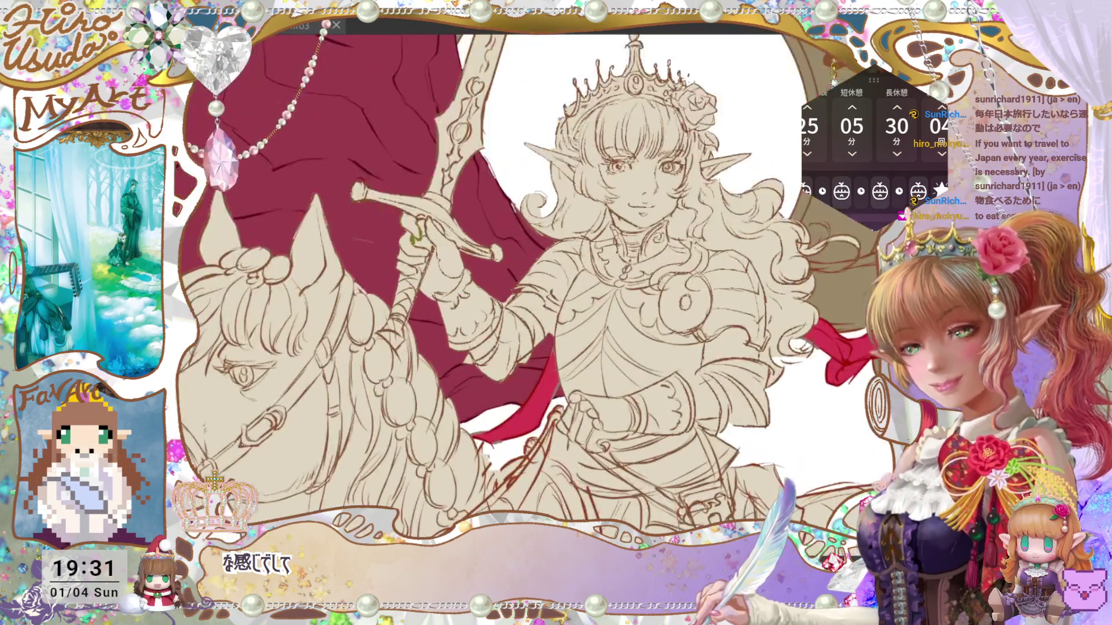
{"action": "left_click_drag", "start_coordinate": [832, 386], "coordinate": [795, 458]}
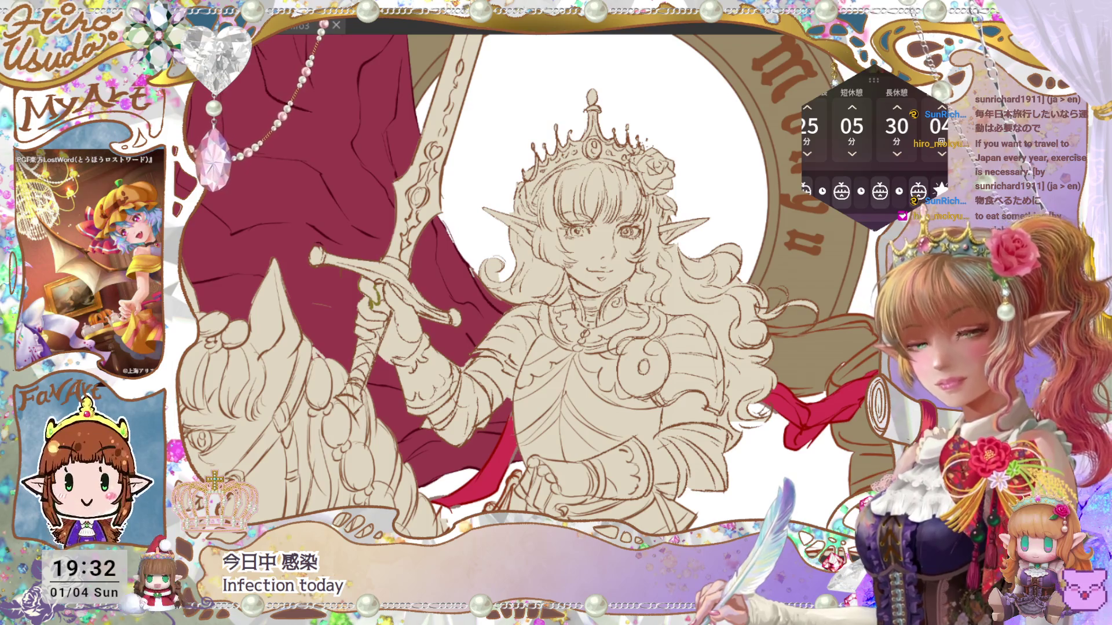
{"action": "scroll", "coordinate": [596, 295], "scroll_direction": "up", "scroll_amount": 2}
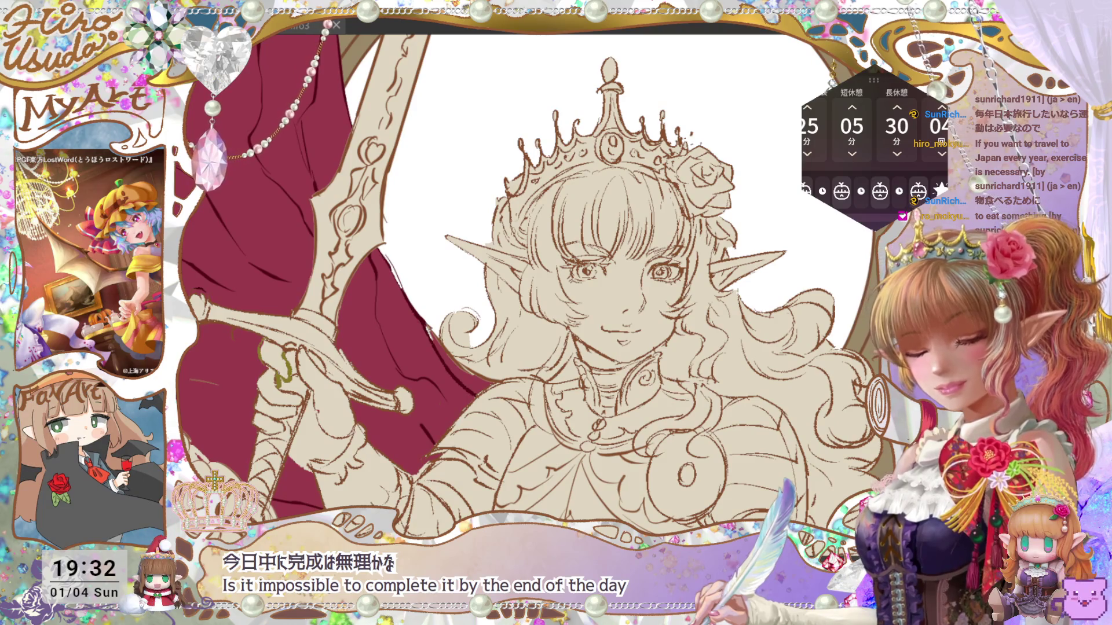
{"action": "key", "text": "Delete"}
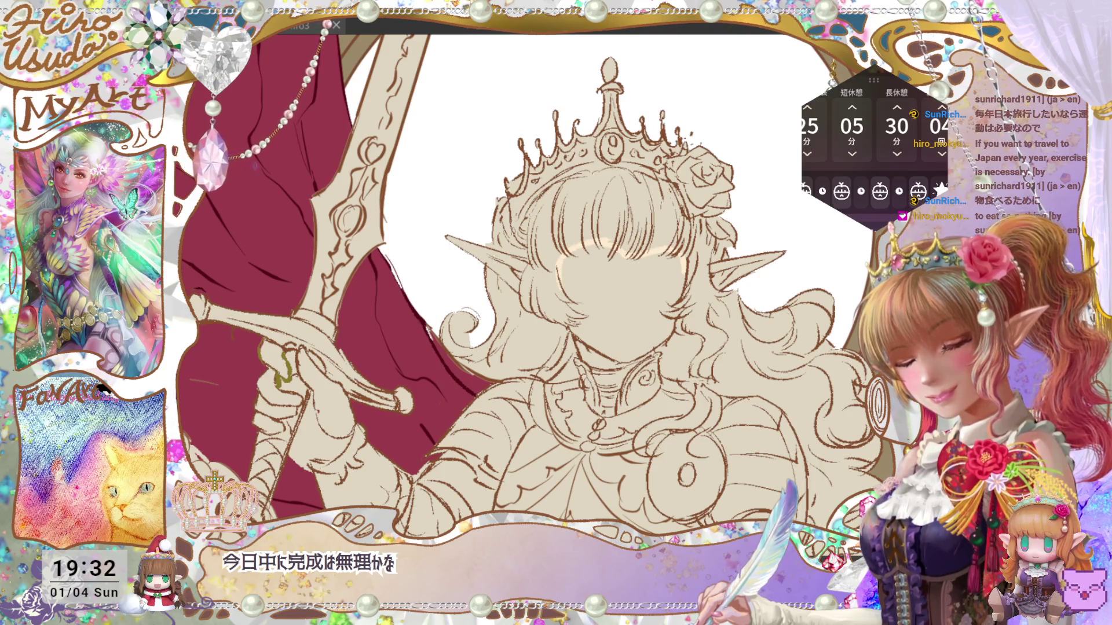
Fill the blank face flat peach, then turn the facial features layer back on.
{"action": "left_click", "coordinate": [613, 355]}
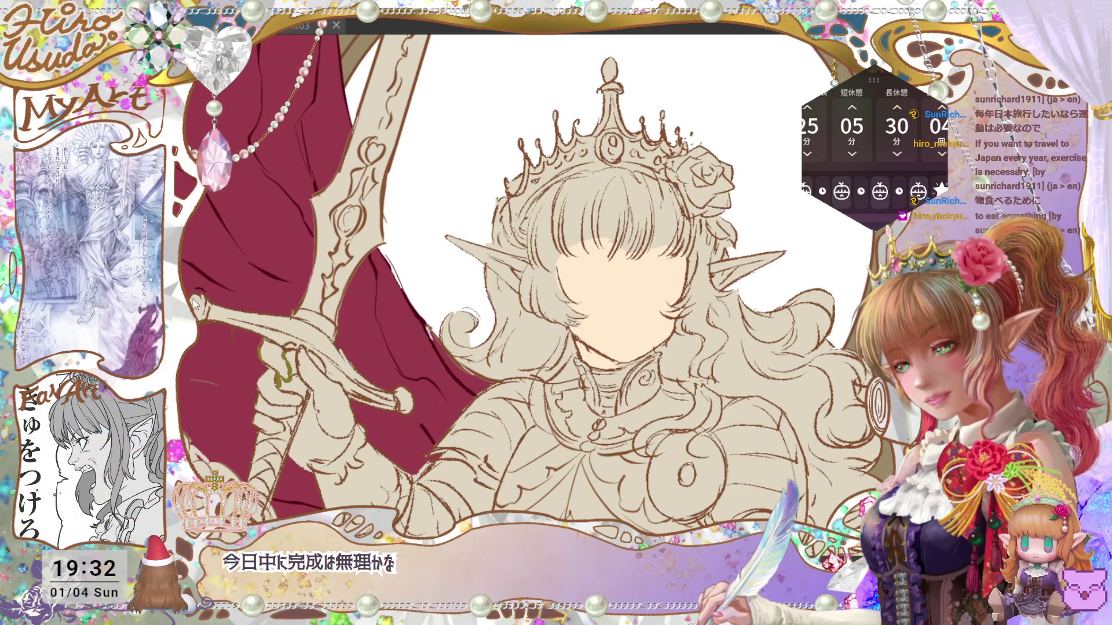
{"action": "scroll", "coordinate": [743, 435], "scroll_direction": "up", "scroll_amount": 3}
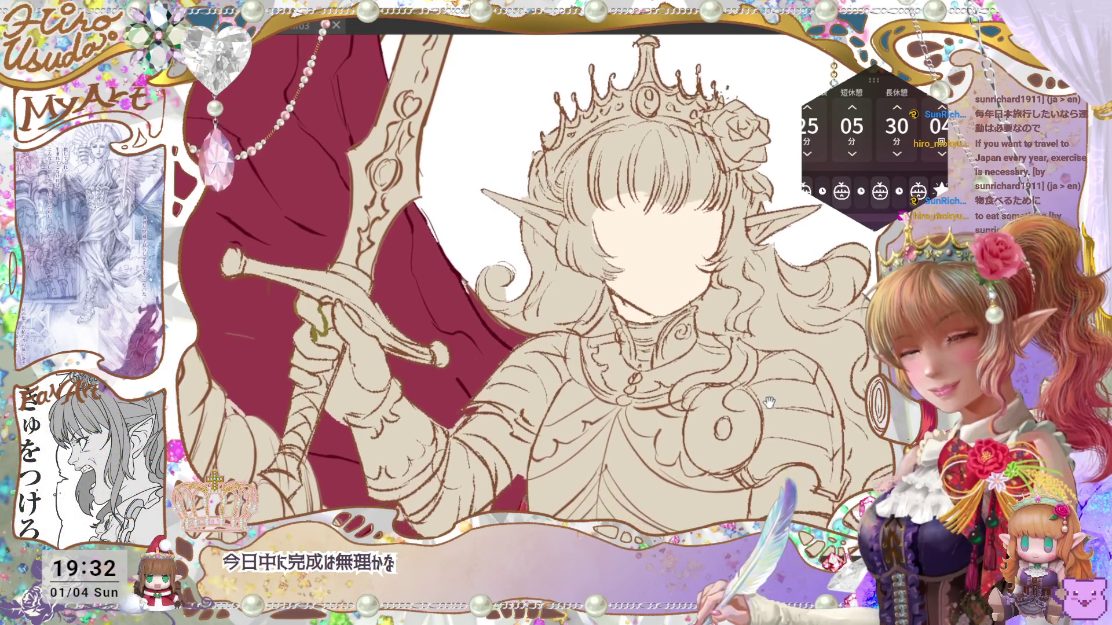
{"action": "left_click_drag", "start_coordinate": [766, 423], "coordinate": [768, 415]}
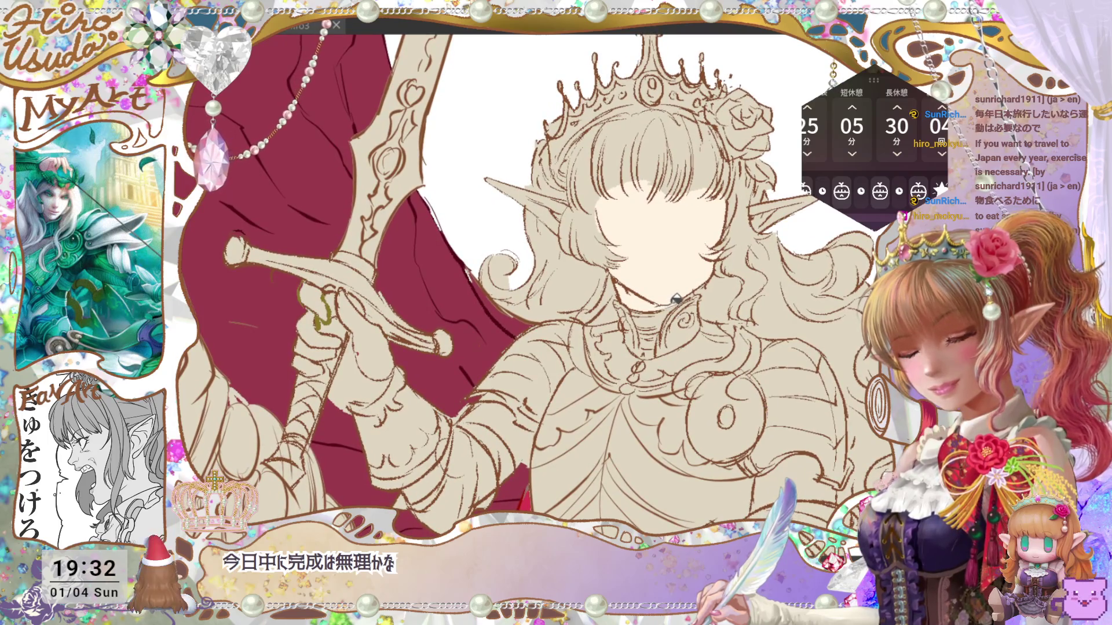
{"action": "key", "text": "ctrl+0"}
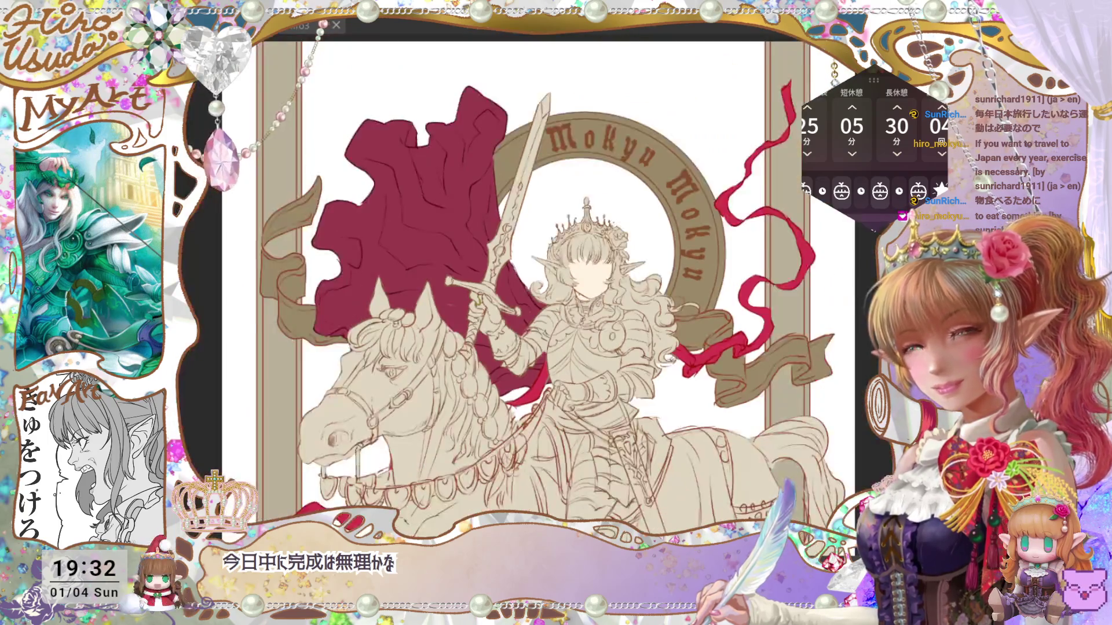
{"action": "mouse_move", "coordinate": [616, 556]}
{"action": "left_mouse_down"}
{"action": "mouse_move", "coordinate": [694, 397]}
{"action": "mouse_move", "coordinate": [715, 399]}
{"action": "mouse_move", "coordinate": [670, 467]}
{"action": "left_mouse_up"}
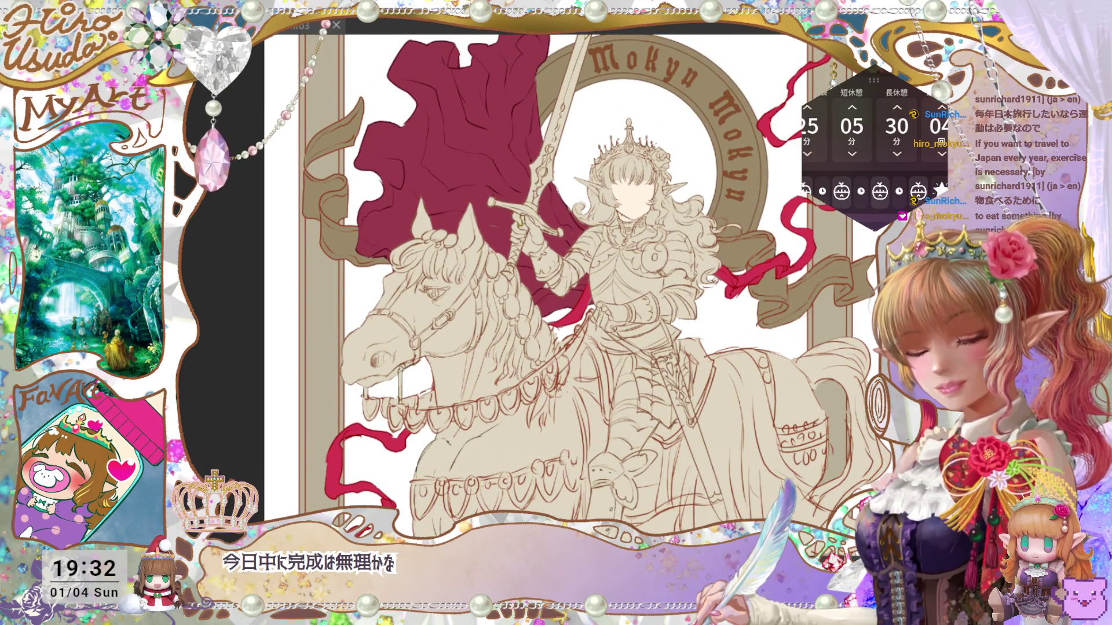
{"action": "key", "text": "ctrl+z"}
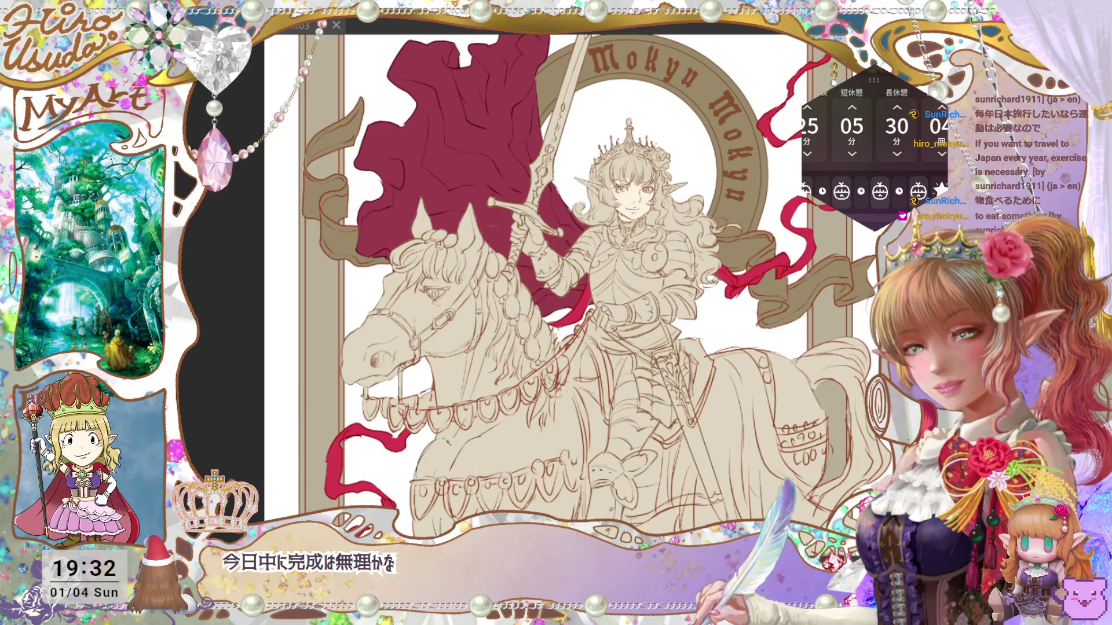
{"action": "scroll", "coordinate": [622, 175], "scroll_direction": "up", "scroll_amount": 4}
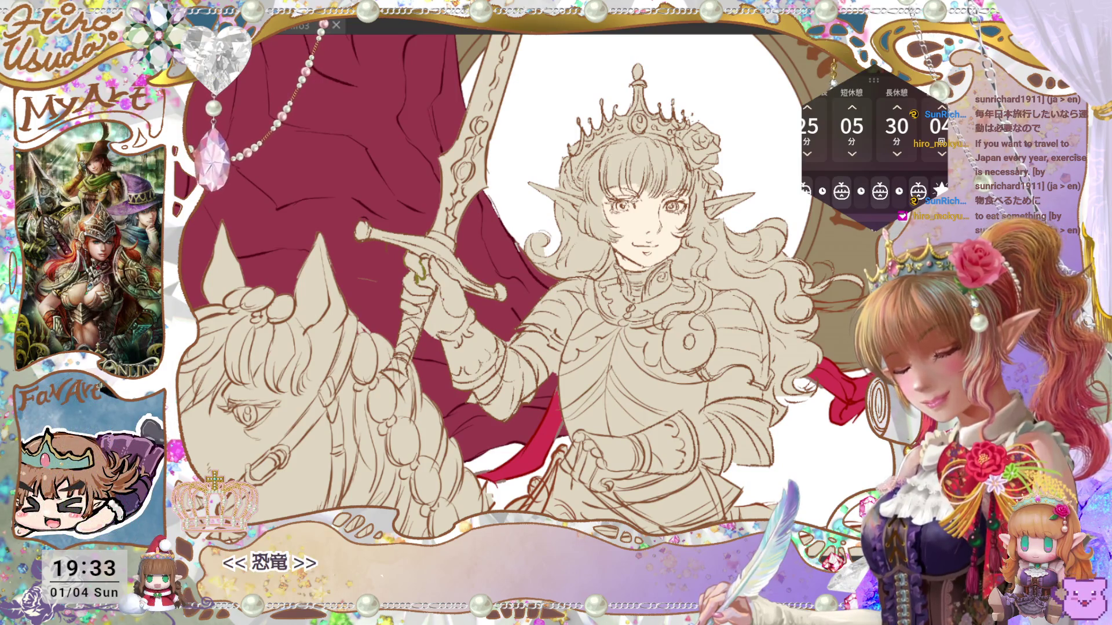
Fill the sash, the armour beside the arm and each gauntlet section flat grey.
{"action": "left_click", "coordinate": [655, 393]}
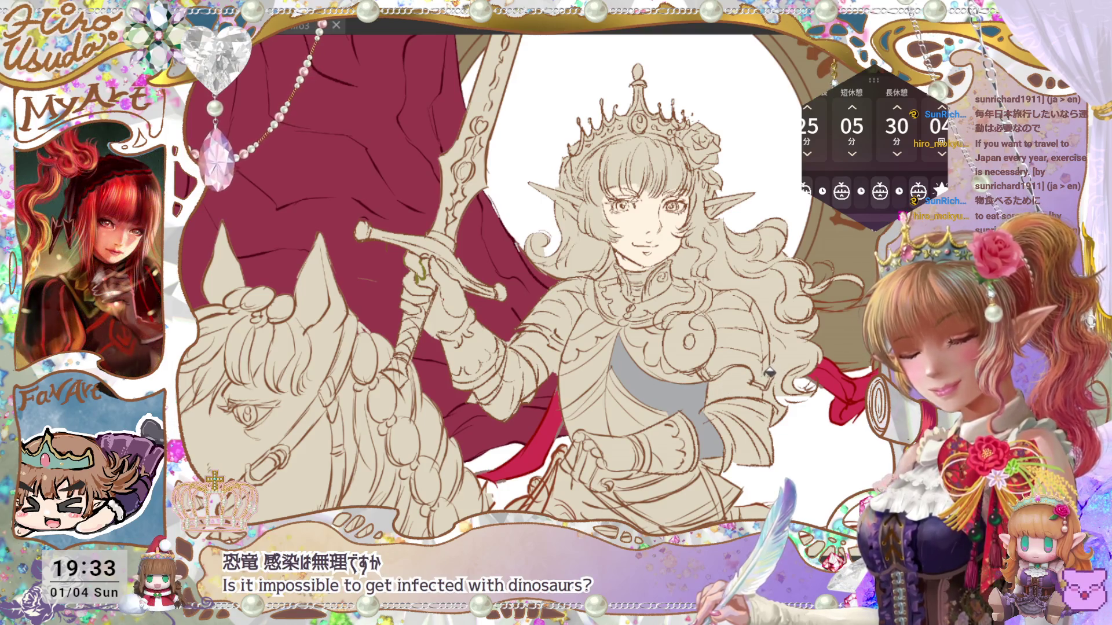
{"action": "mouse_move", "coordinate": [738, 388]}
{"action": "left_mouse_down"}
{"action": "mouse_move", "coordinate": [746, 417]}
{"action": "mouse_move", "coordinate": [730, 444]}
{"action": "mouse_move", "coordinate": [674, 461]}
{"action": "left_mouse_up"}
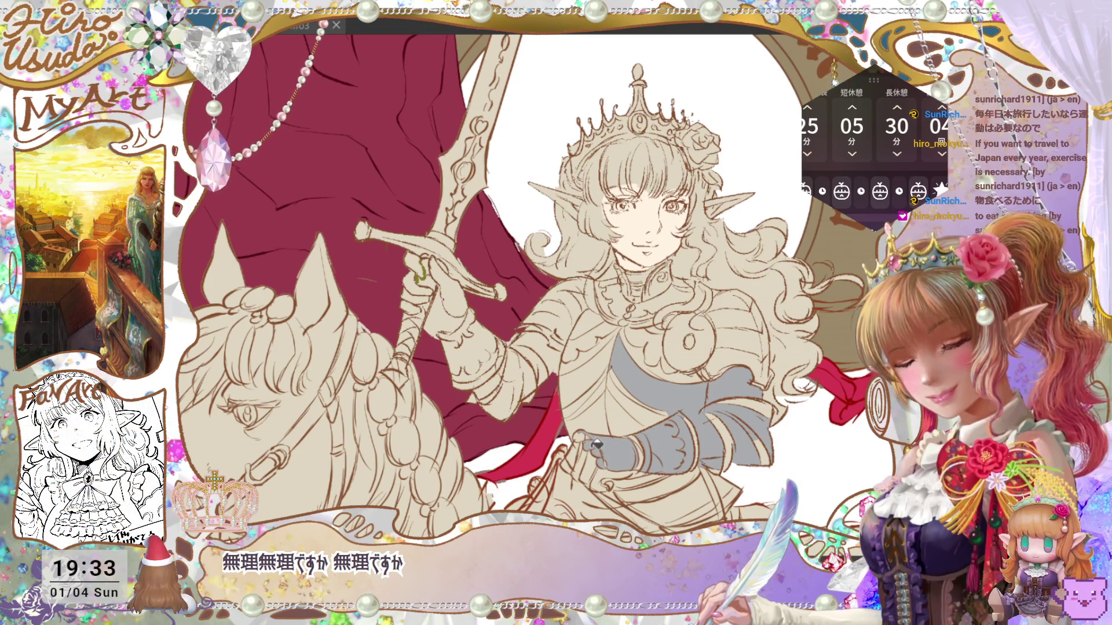
{"action": "left_click", "coordinate": [489, 320]}
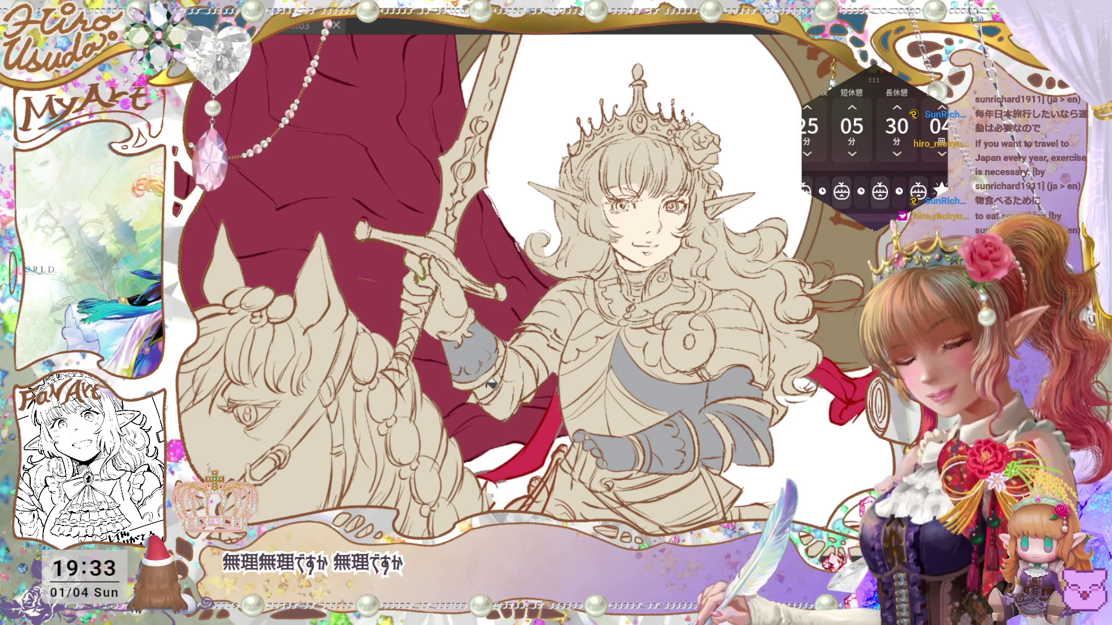
{"action": "left_click", "coordinate": [488, 377]}
{"action": "left_click", "coordinate": [507, 364]}
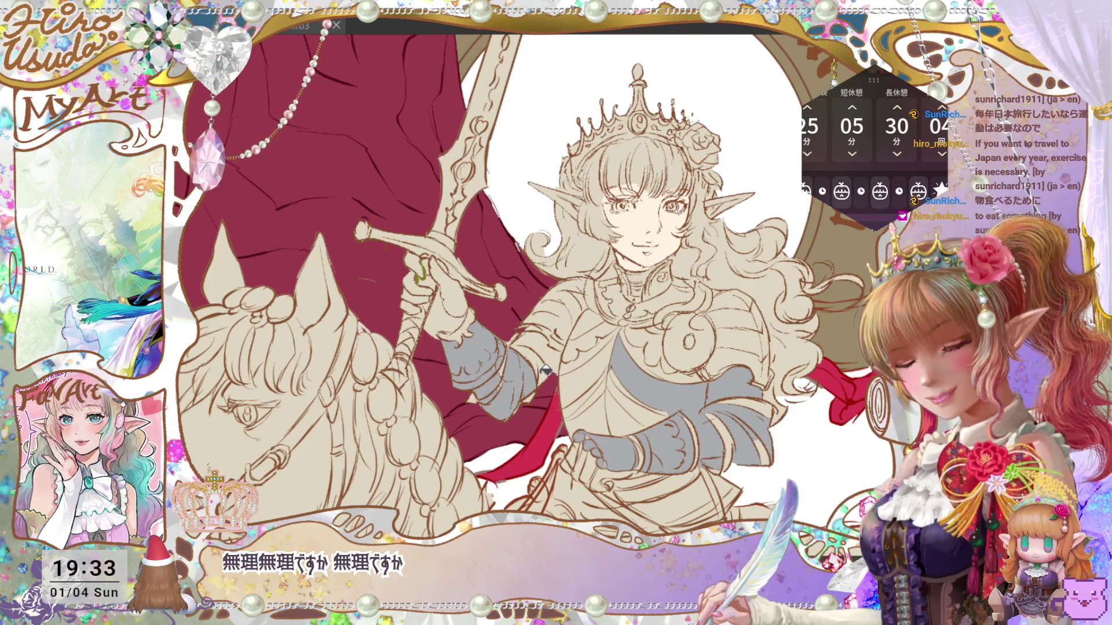
{"action": "left_click", "coordinate": [545, 371]}
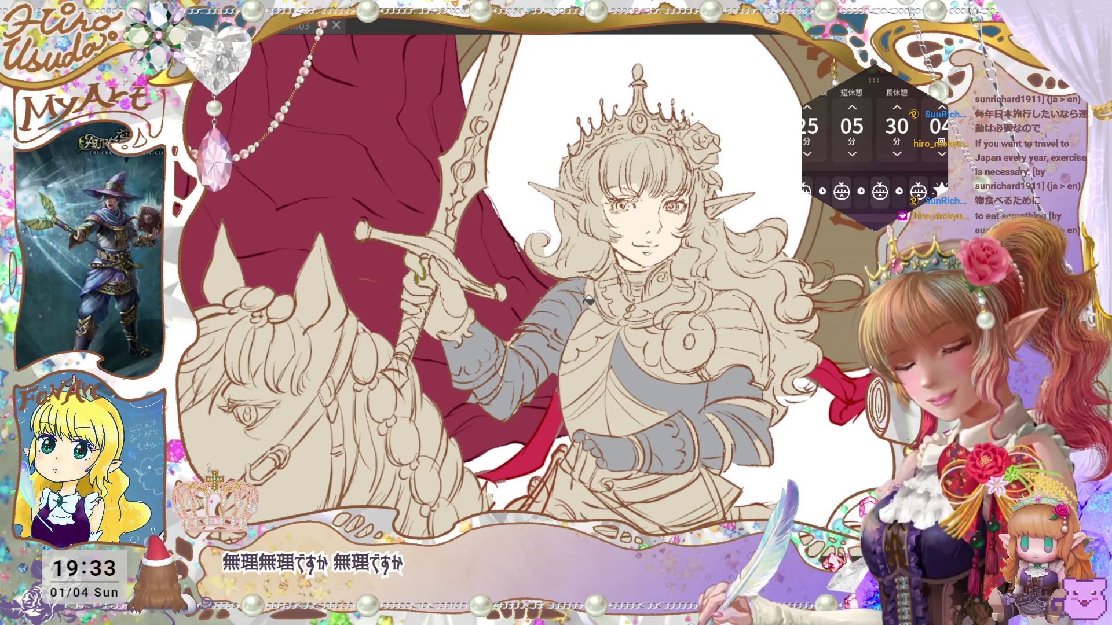
Fill the chest plate and belt grey, redoing a misplaced belt fill, then save.
{"action": "left_click", "coordinate": [590, 365]}
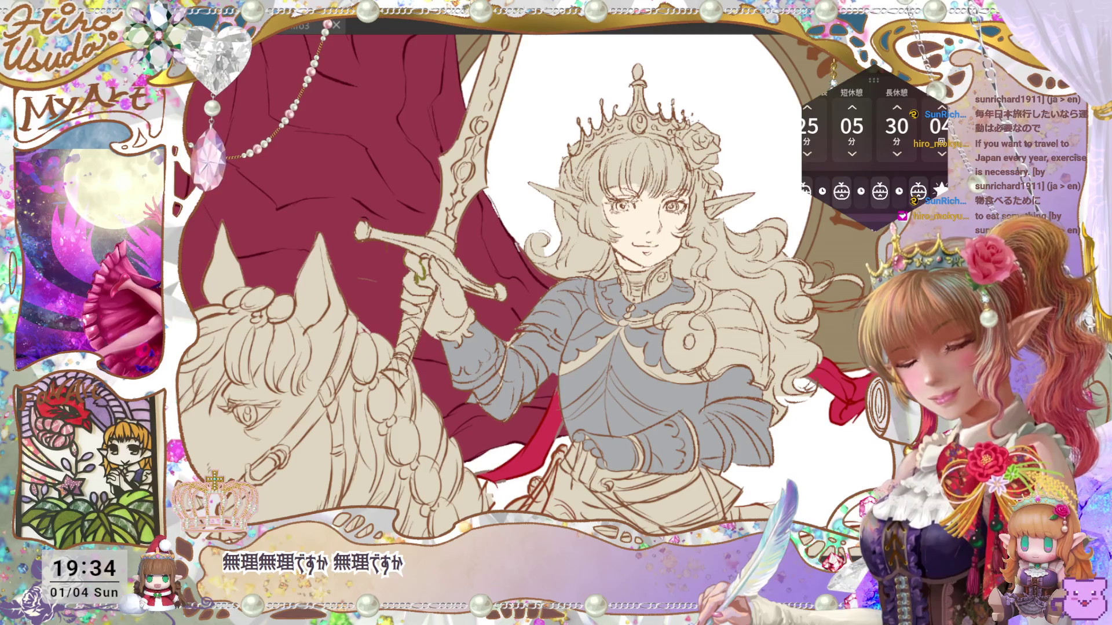
{"action": "key", "text": "ctrl+minus"}
{"action": "key", "text": "ctrl+minus"}
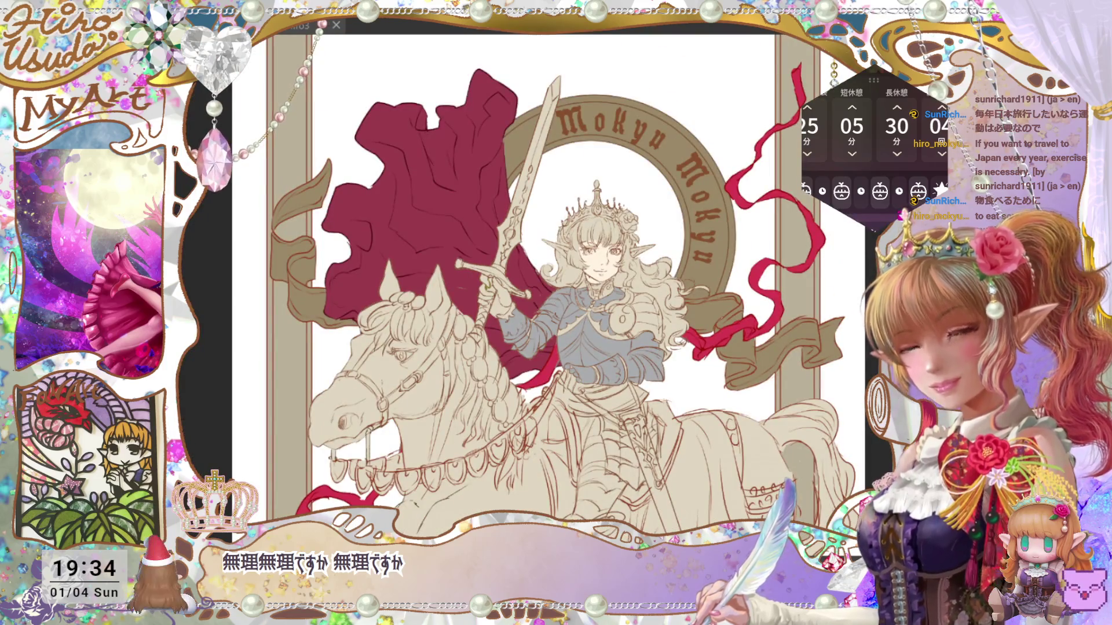
{"action": "key", "text": "ctrl+plus"}
{"action": "key", "text": "ctrl+plus"}
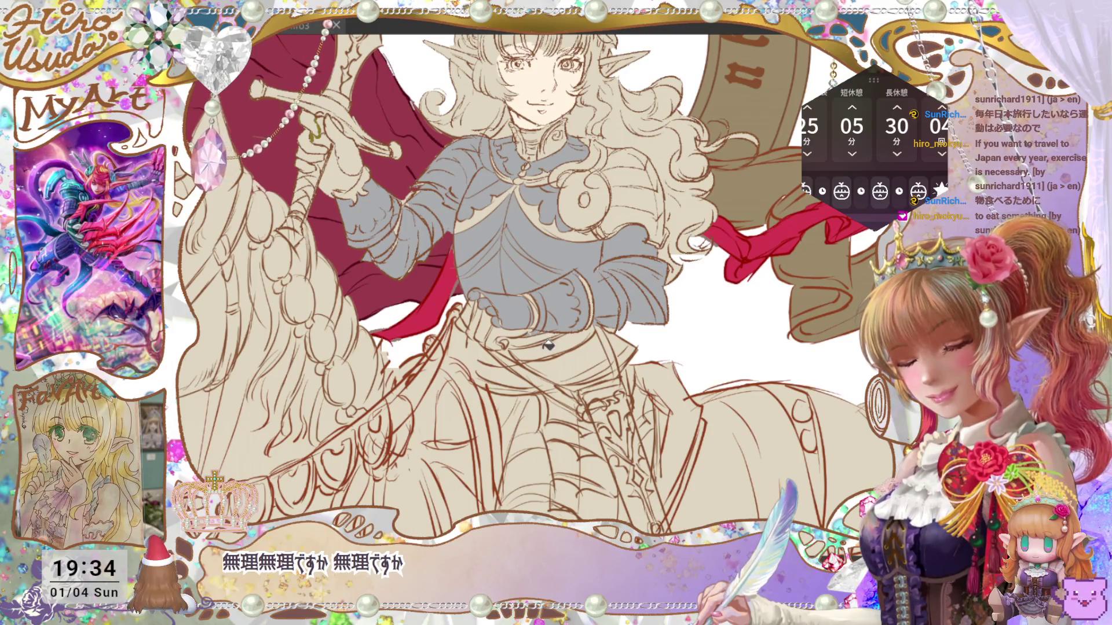
{"action": "key", "text": "ctrl+z"}
{"action": "left_click", "coordinate": [595, 357]}
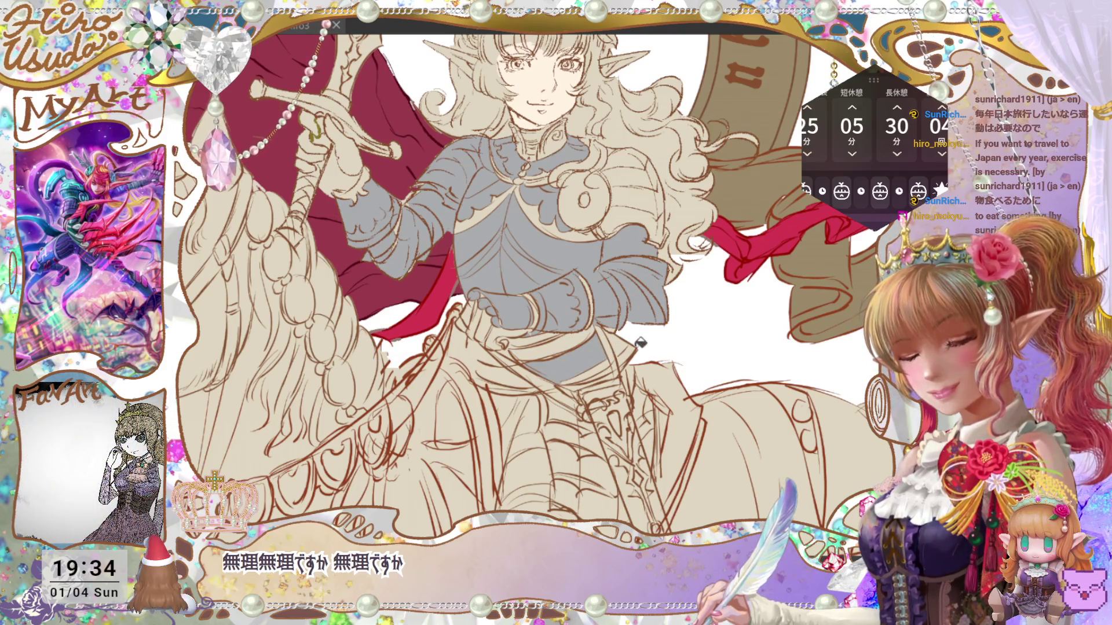
{"action": "left_click", "coordinate": [612, 362]}
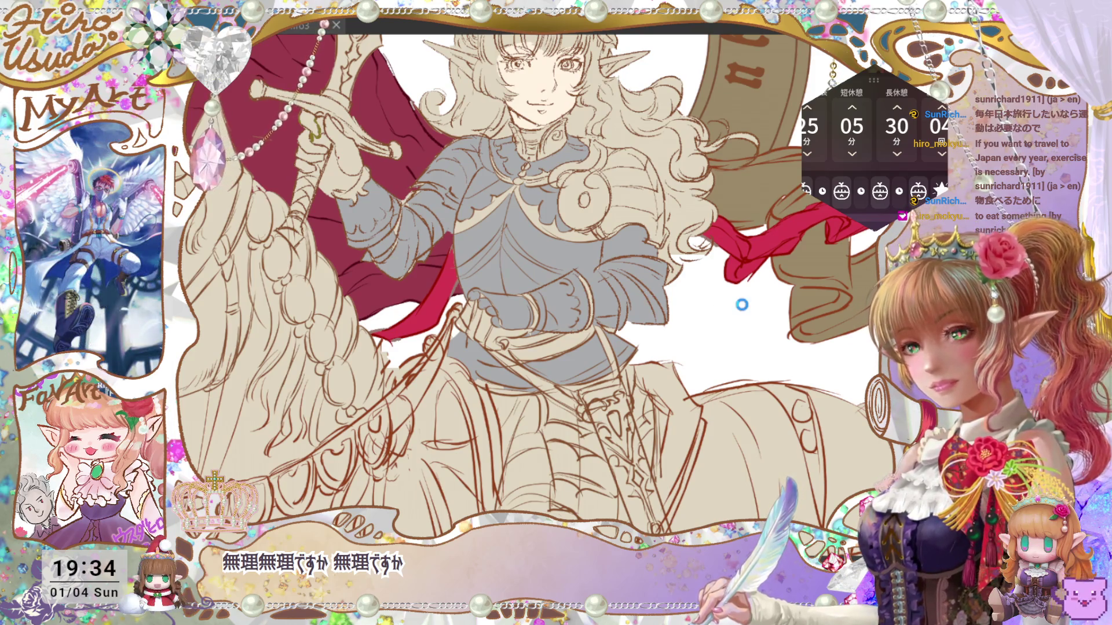
{"action": "key", "text": "ctrl+s"}
Paint flat grey down over the knight's lower leg and boot.
{"action": "key", "text": "ctrl+0"}
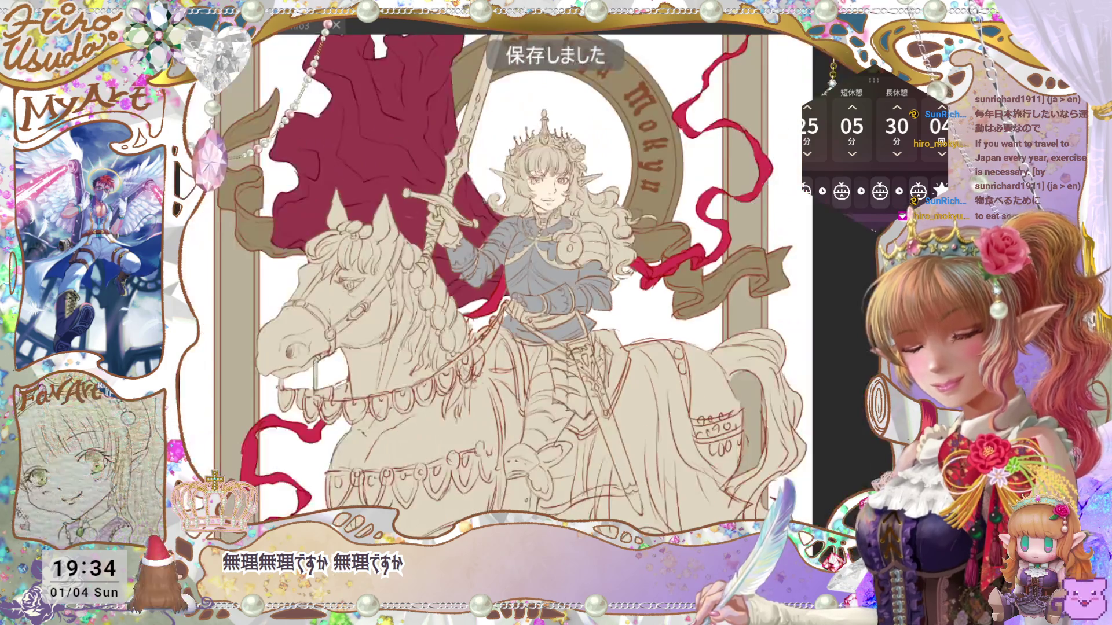
{"action": "key", "text": "ctrl+plus"}
{"action": "scroll", "coordinate": [487, 284], "scroll_direction": "down", "scroll_amount": 10}
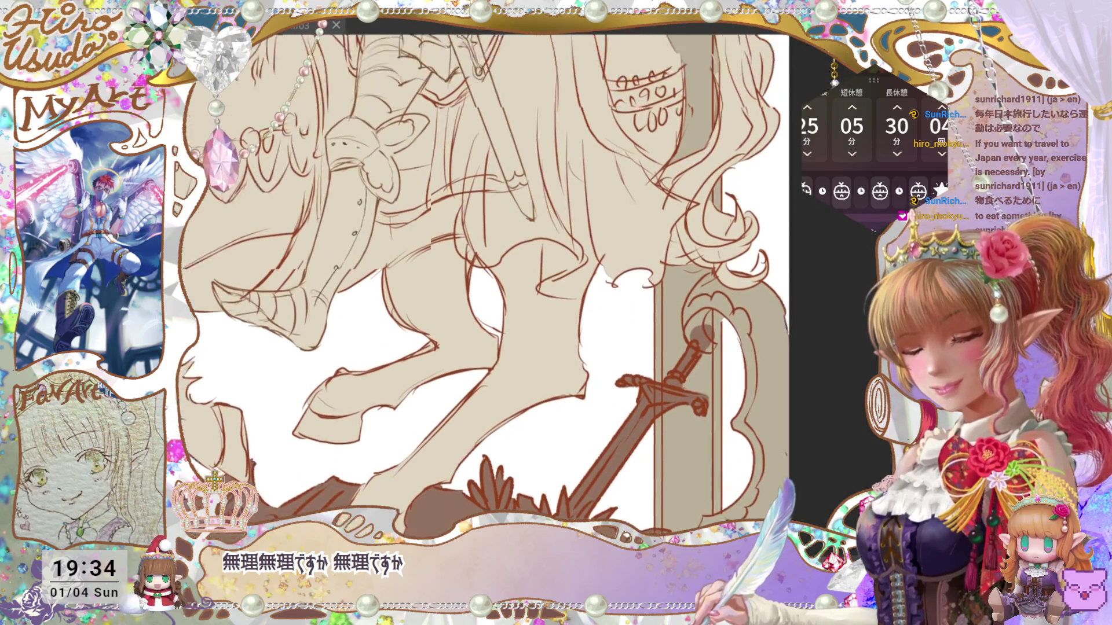
{"action": "scroll", "coordinate": [487, 284], "scroll_direction": "up", "scroll_amount": 8}
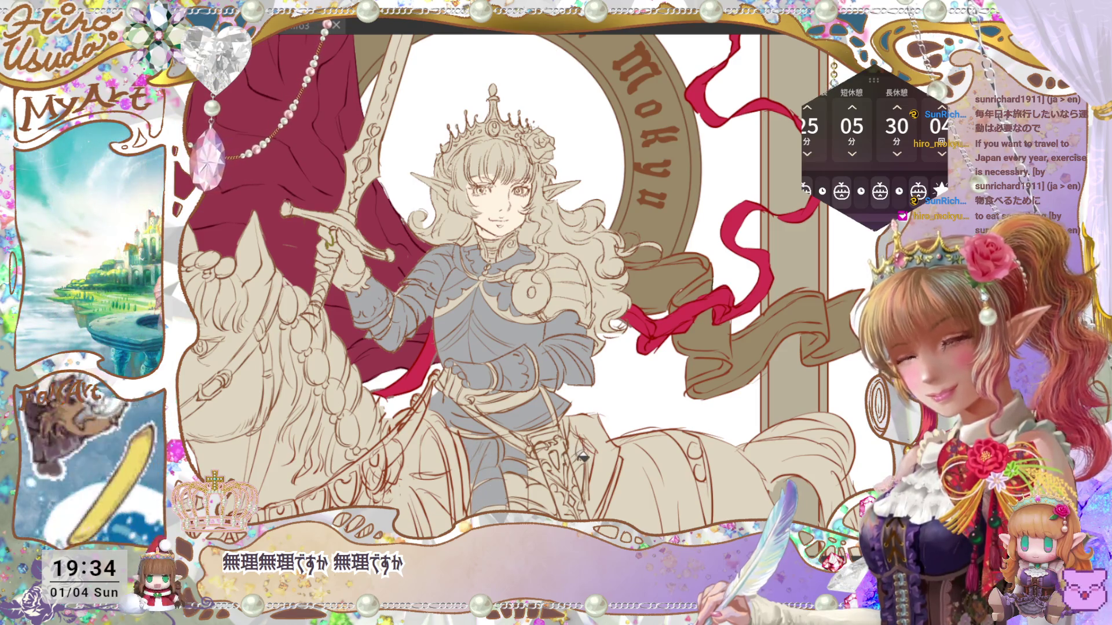
{"action": "scroll", "coordinate": [579, 347], "scroll_direction": "down", "scroll_amount": 3}
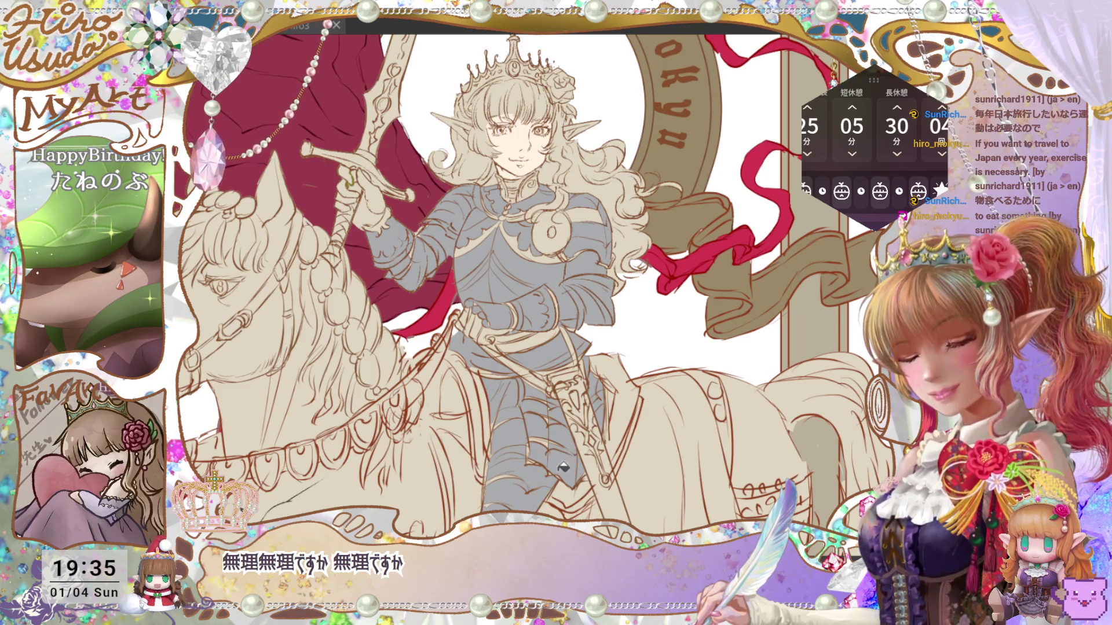
{"action": "scroll", "coordinate": [563, 467], "scroll_direction": "down", "scroll_amount": 3}
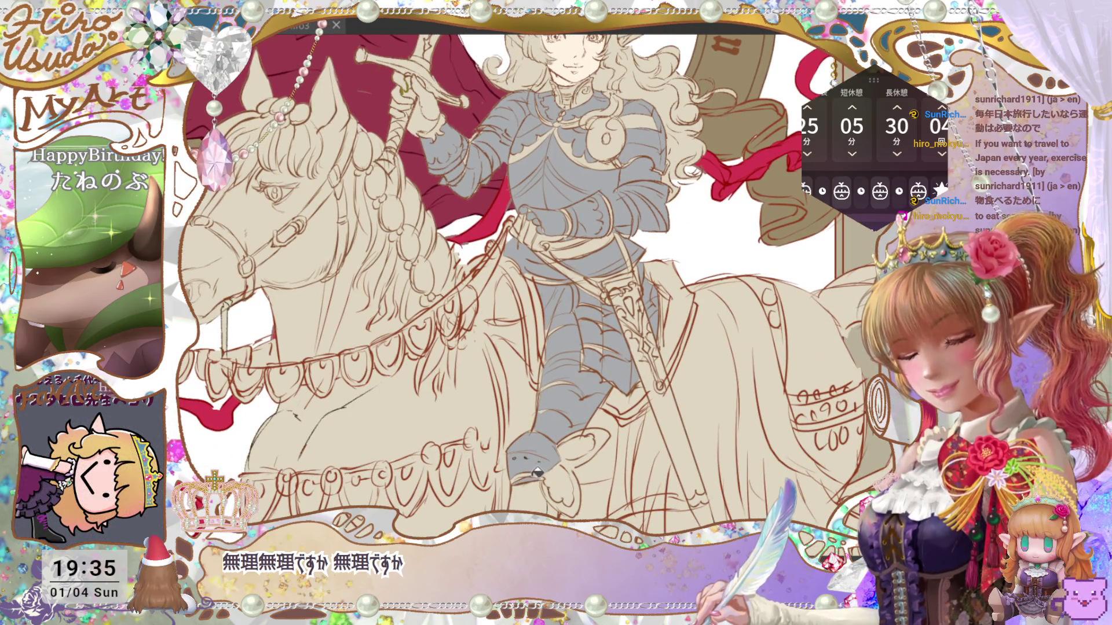
{"action": "mouse_move", "coordinate": [537, 472]}
{"action": "left_mouse_down"}
{"action": "mouse_move", "coordinate": [557, 470]}
{"action": "mouse_move", "coordinate": [569, 498]}
{"action": "mouse_move", "coordinate": [600, 440]}
{"action": "mouse_move", "coordinate": [583, 432]}
{"action": "left_mouse_up"}
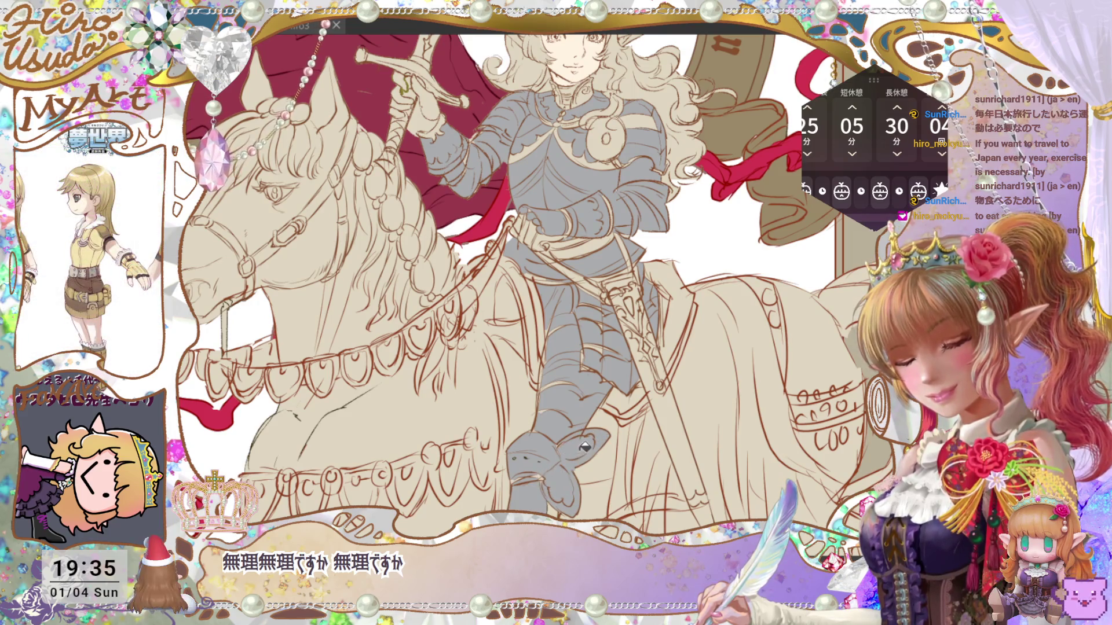
{"action": "scroll", "coordinate": [585, 445], "scroll_direction": "down", "scroll_amount": 4}
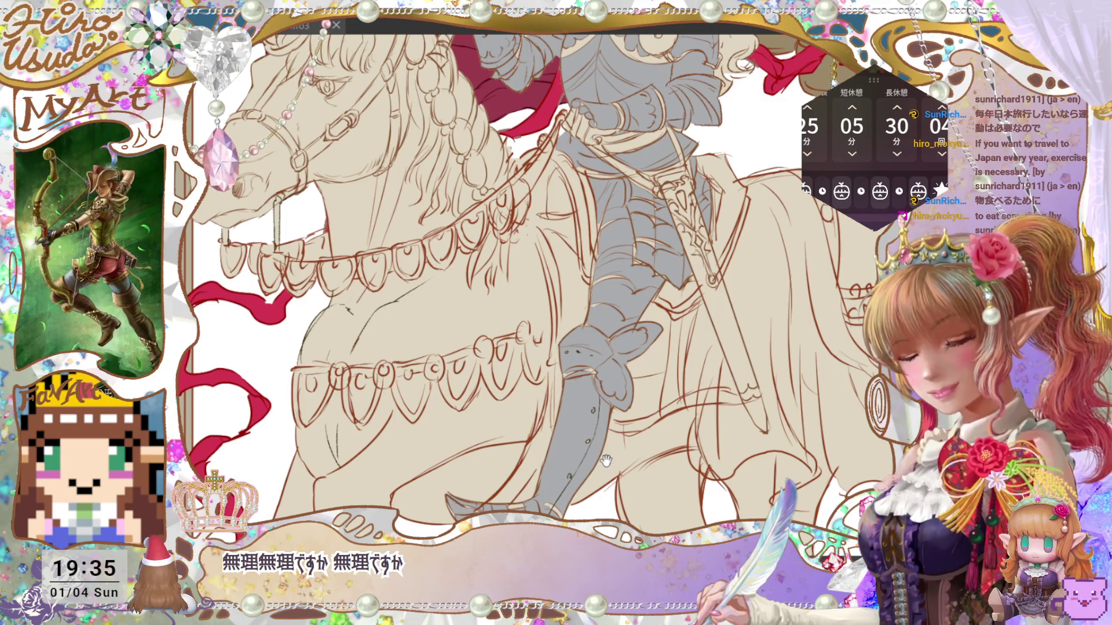
{"action": "left_click_drag", "start_coordinate": [606, 461], "coordinate": [554, 491]}
{"action": "scroll", "coordinate": [536, 283], "scroll_direction": "down", "scroll_amount": 2}
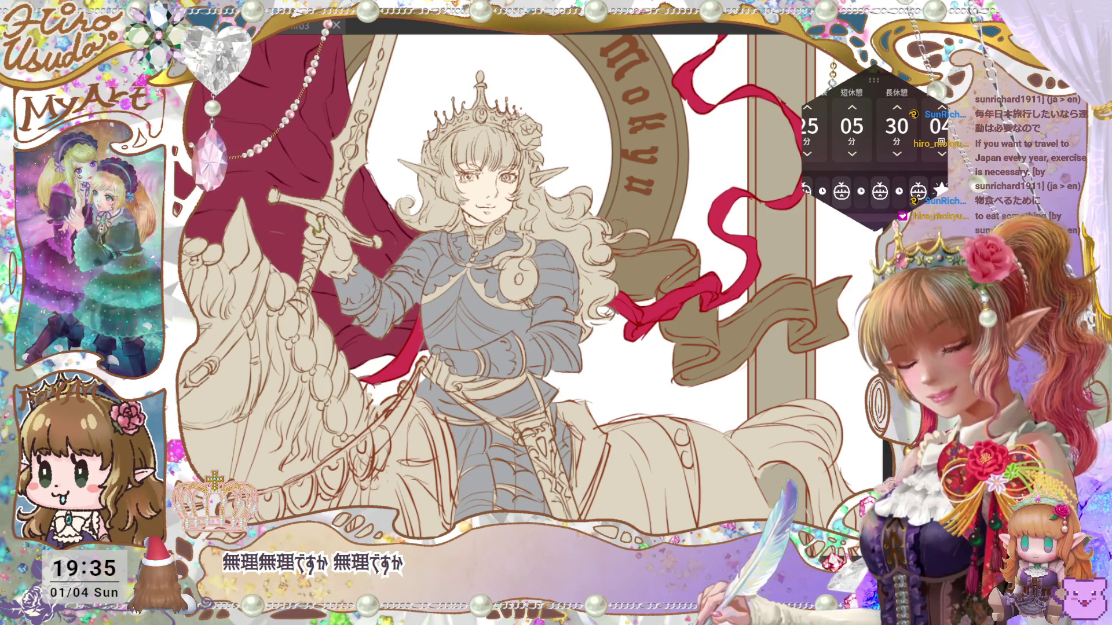
{"action": "mouse_move", "coordinate": [562, 485]}
{"action": "left_mouse_down"}
{"action": "mouse_move", "coordinate": [579, 424]}
{"action": "mouse_move", "coordinate": [570, 376]}
{"action": "mouse_move", "coordinate": [574, 411]}
{"action": "mouse_move", "coordinate": [547, 399]}
{"action": "mouse_move", "coordinate": [506, 452]}
{"action": "mouse_move", "coordinate": [520, 405]}
{"action": "left_mouse_up"}
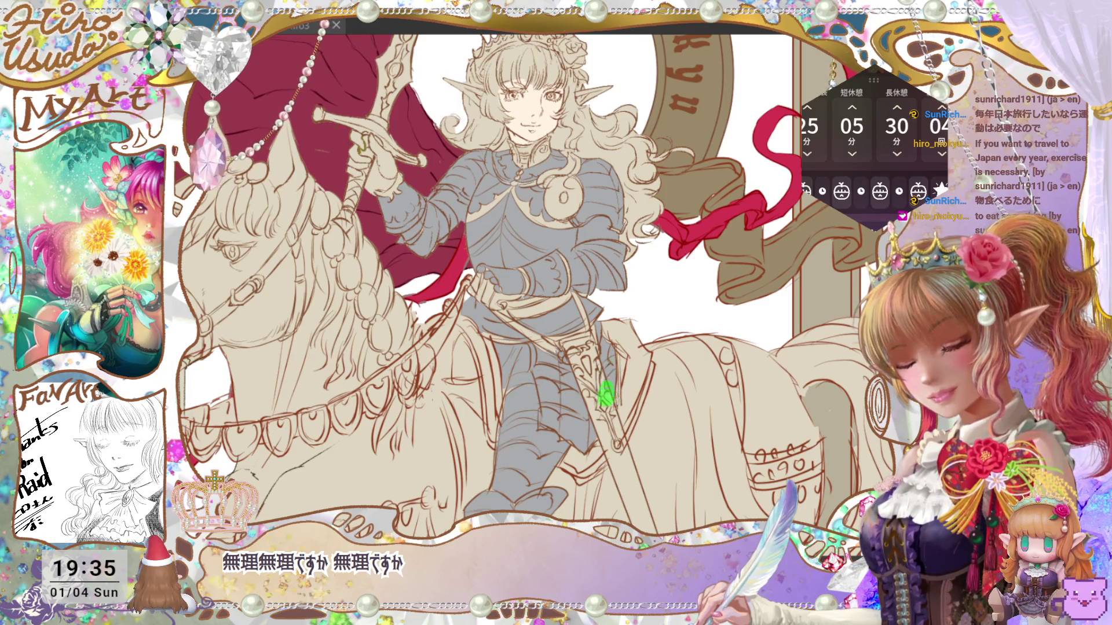
{"action": "scroll", "coordinate": [528, 406], "scroll_direction": "up", "scroll_amount": 2}
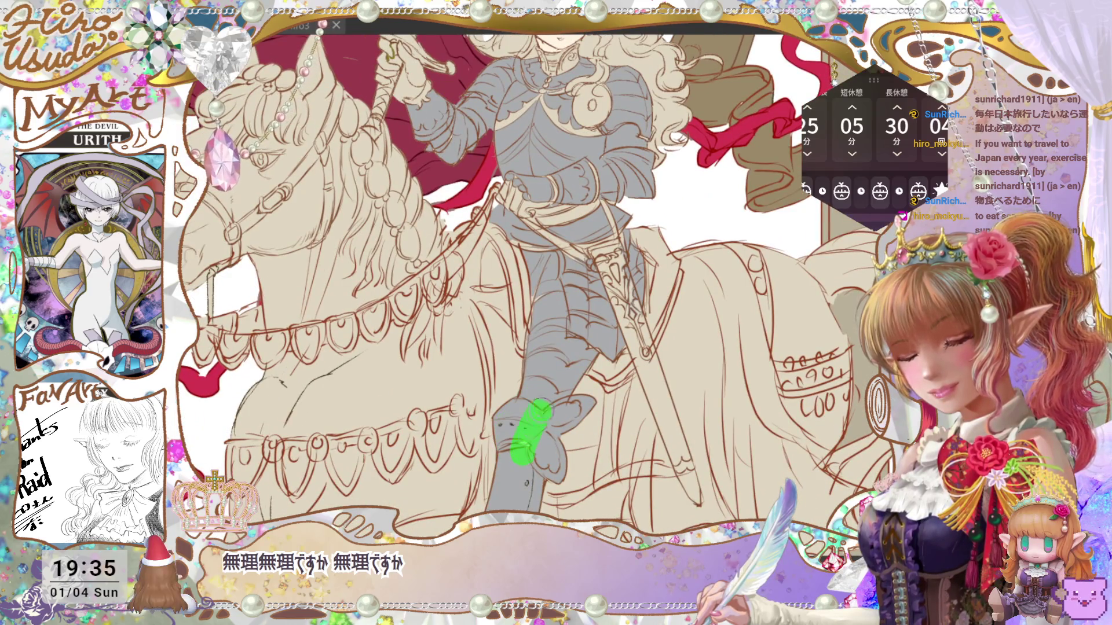
{"action": "scroll", "coordinate": [521, 440], "scroll_direction": "up", "scroll_amount": 3}
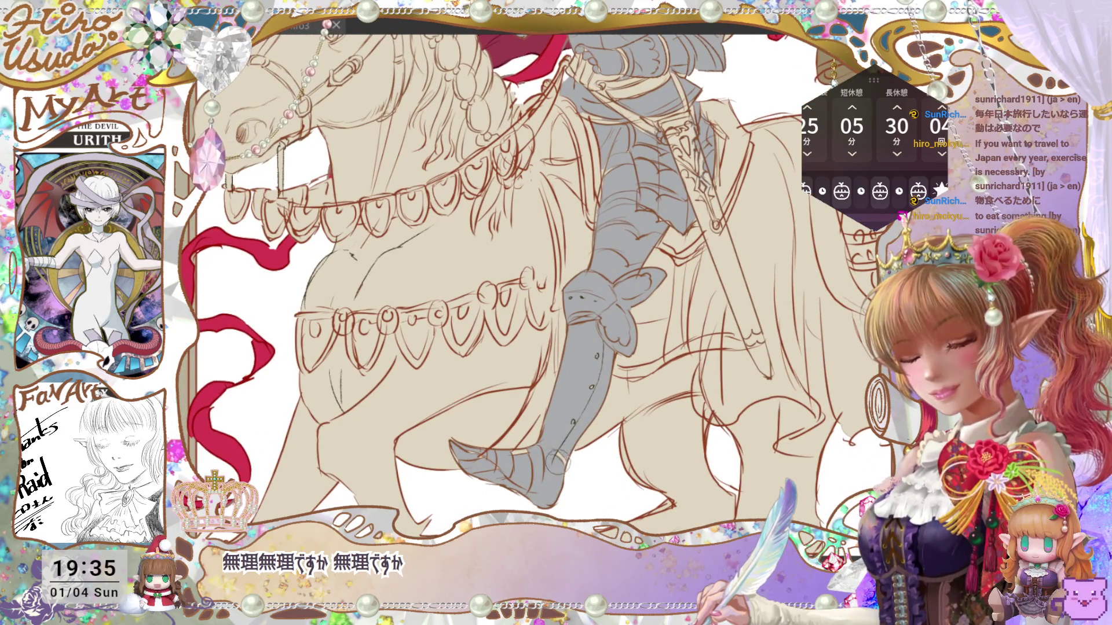
{"action": "mouse_move", "coordinate": [545, 447]}
{"action": "left_mouse_down"}
{"action": "mouse_move", "coordinate": [463, 463]}
{"action": "mouse_move", "coordinate": [498, 446]}
{"action": "left_mouse_up"}
{"action": "scroll", "coordinate": [716, 499], "scroll_direction": "down", "scroll_amount": 3}
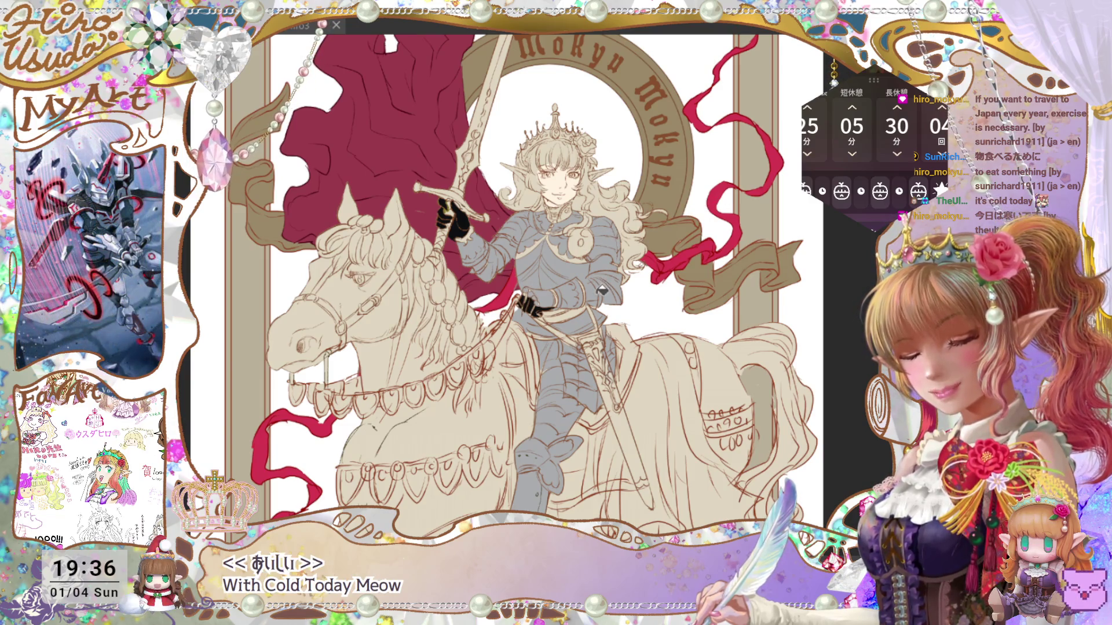
Try a black fill on the chest sash, undo it, and zoom in on the knight's face and torso.
{"action": "left_click", "coordinate": [603, 291]}
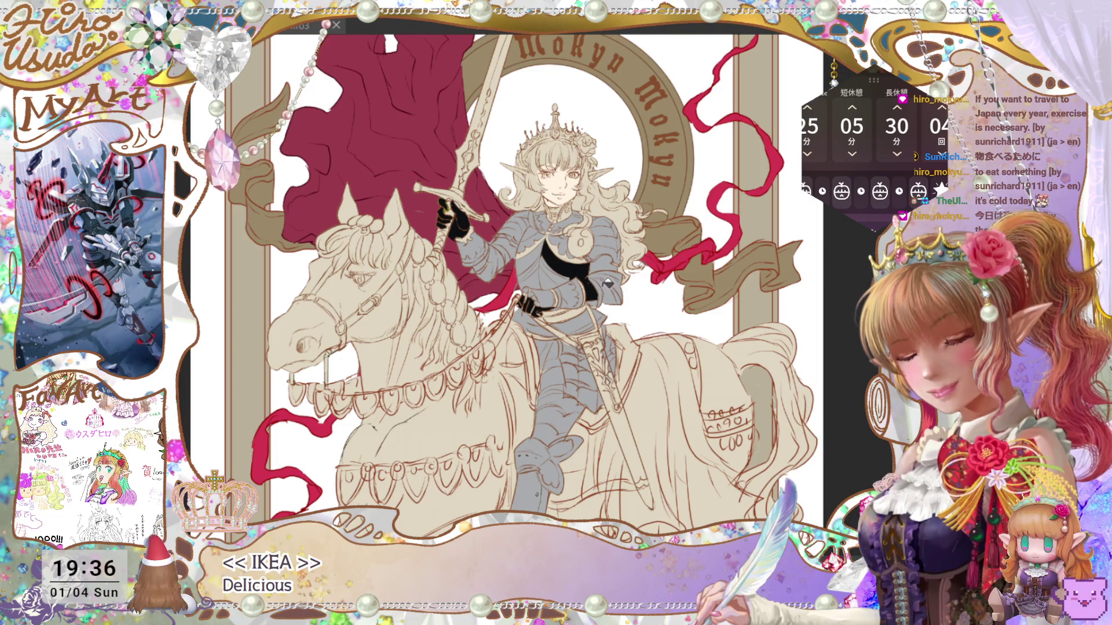
{"action": "key", "text": "ctrl+z"}
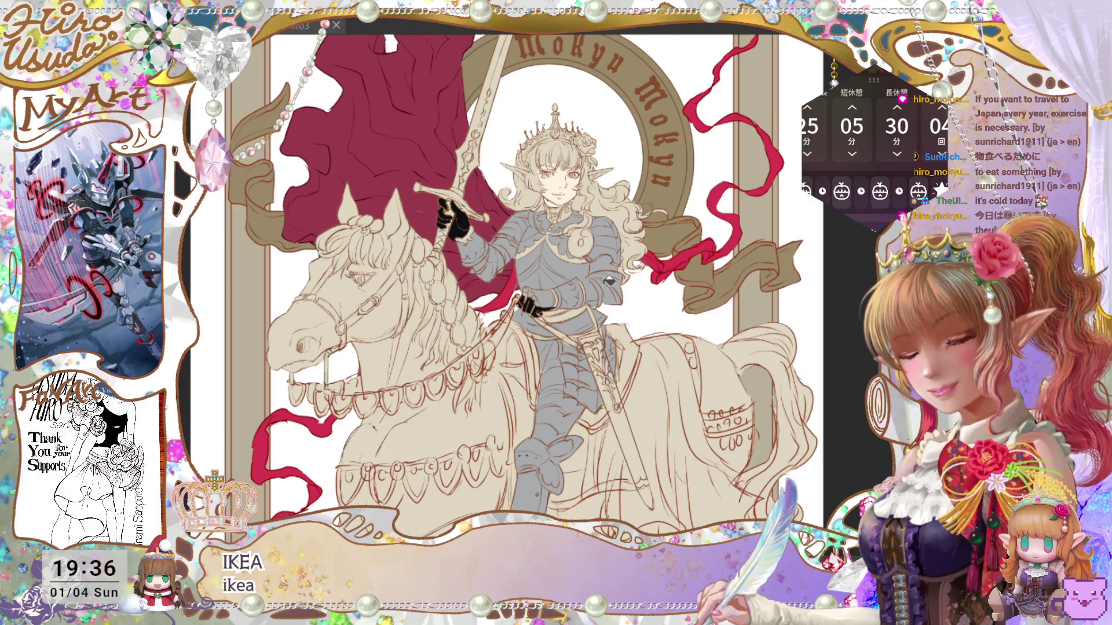
{"action": "left_click_drag", "start_coordinate": [602, 322], "coordinate": [614, 421]}
{"action": "scroll", "coordinate": [614, 421], "scroll_direction": "down", "scroll_amount": 3}
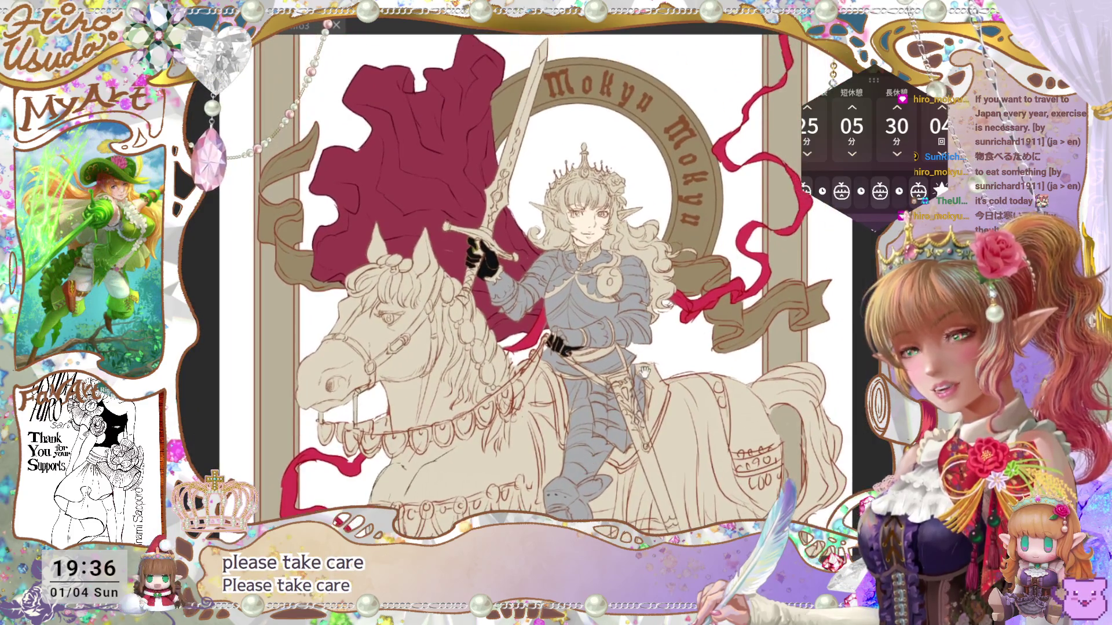
{"action": "scroll", "coordinate": [614, 421], "scroll_direction": "up", "scroll_amount": 5}
{"action": "scroll", "coordinate": [702, 325], "scroll_direction": "up", "scroll_amount": 2}
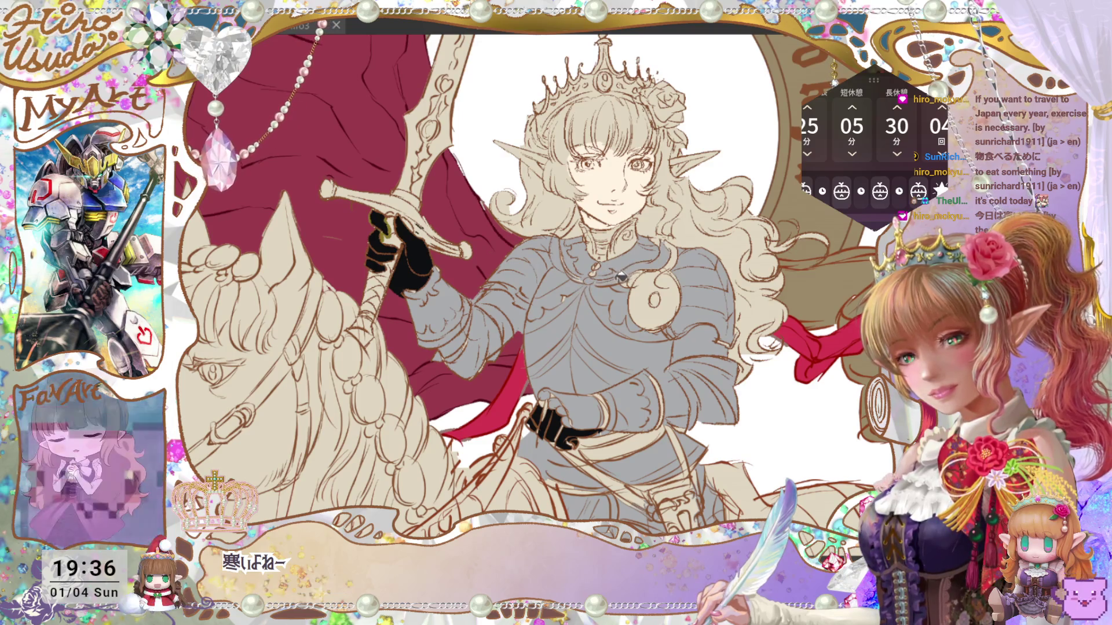
Fill the shoulder emblem grey and the forearm cuff black, undoing a stray black chest fill.
{"action": "left_click", "coordinate": [665, 278]}
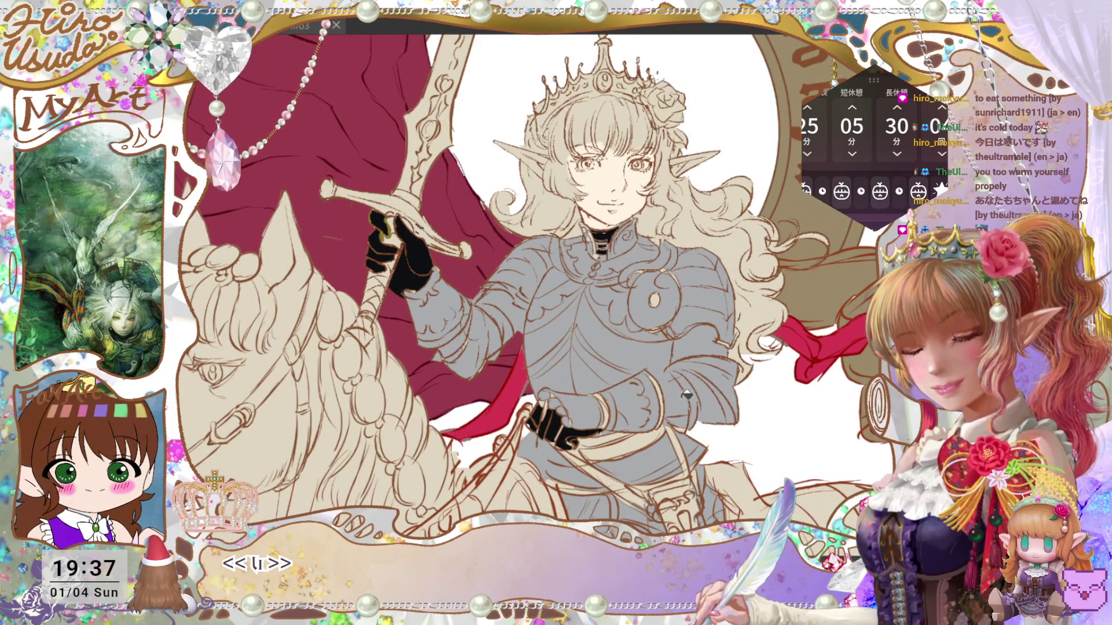
{"action": "left_click", "coordinate": [687, 395]}
{"action": "key", "text": "ctrl+z"}
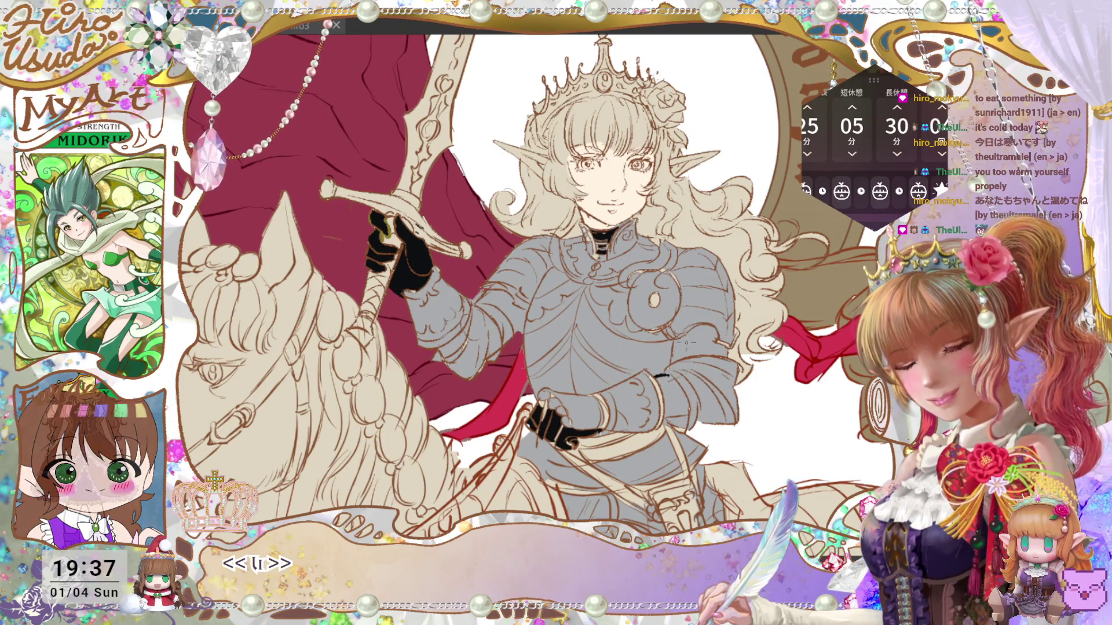
{"action": "left_click", "coordinate": [655, 392]}
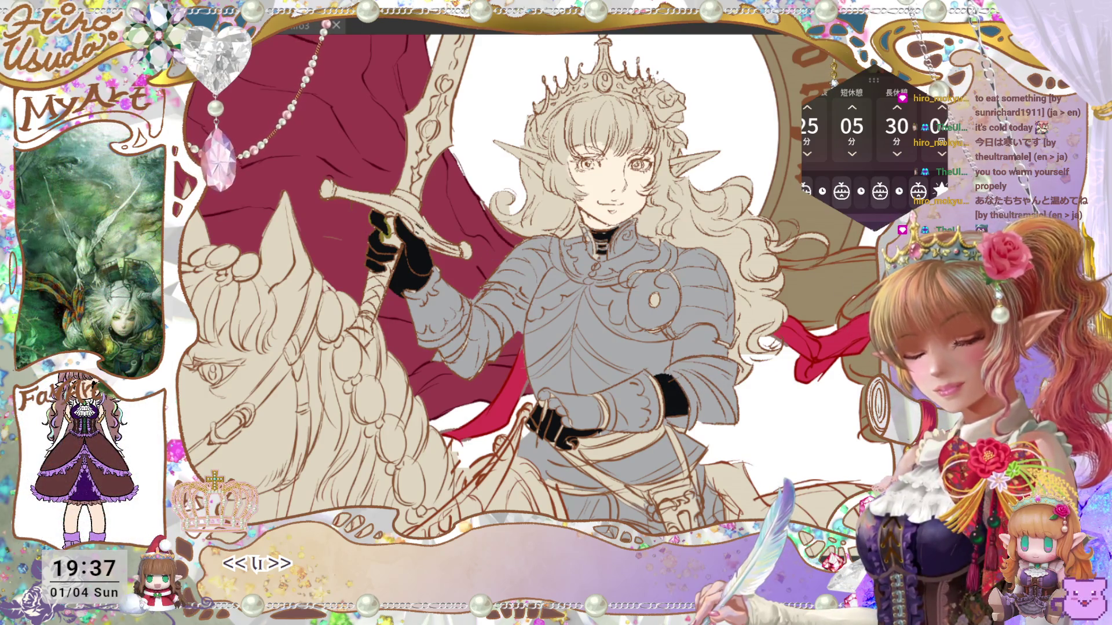
{"action": "key", "text": "ctrl+0"}
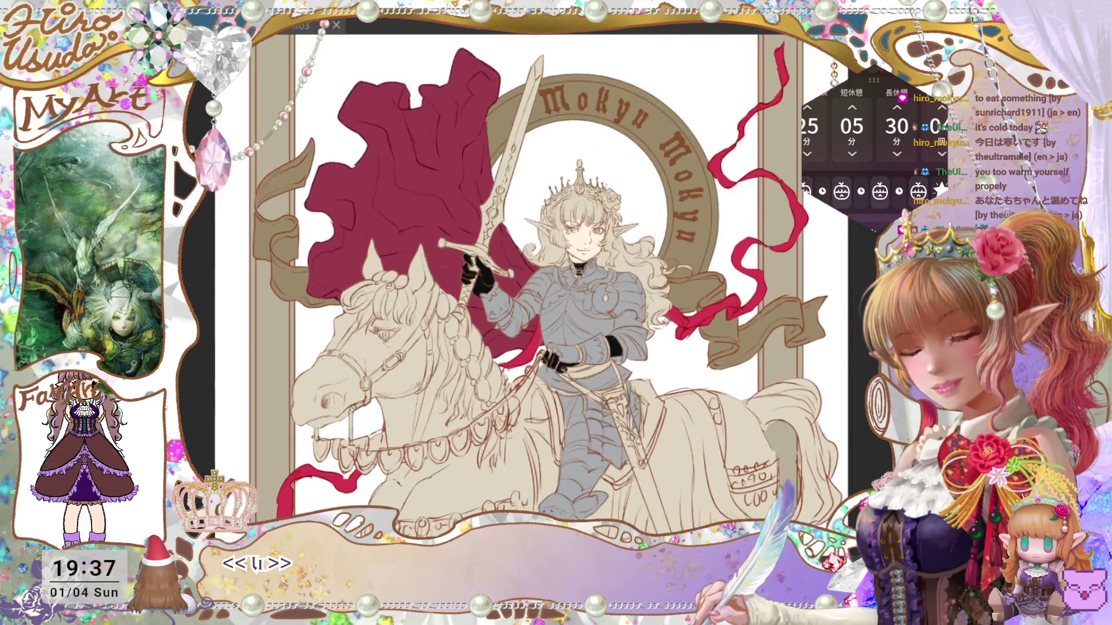
Brush the knight's belt and diagonal strap in brown.
{"action": "key", "text": "ctrl+plus"}
{"action": "key", "text": "ctrl+plus"}
{"action": "mouse_move", "coordinate": [801, 346]}
{"action": "left_mouse_down"}
{"action": "mouse_move", "coordinate": [727, 238]}
{"action": "mouse_move", "coordinate": [614, 443]}
{"action": "left_mouse_up"}
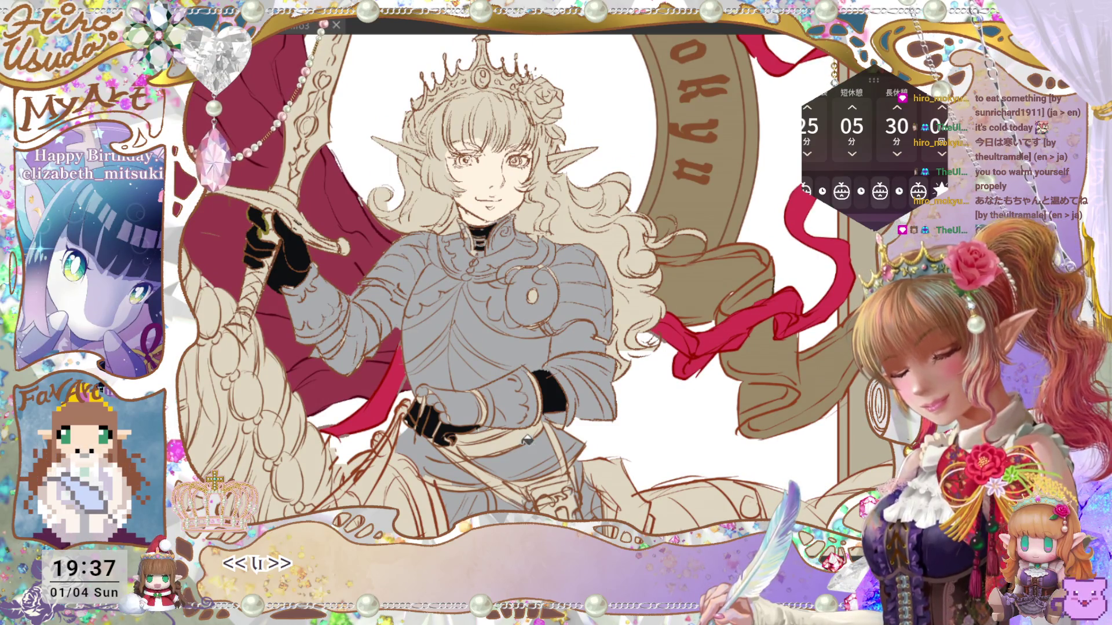
{"action": "mouse_move", "coordinate": [527, 440]}
{"action": "left_mouse_down"}
{"action": "mouse_move", "coordinate": [503, 431]}
{"action": "mouse_move", "coordinate": [579, 437]}
{"action": "mouse_move", "coordinate": [567, 465]}
{"action": "mouse_move", "coordinate": [483, 469]}
{"action": "mouse_move", "coordinate": [462, 445]}
{"action": "left_mouse_up"}
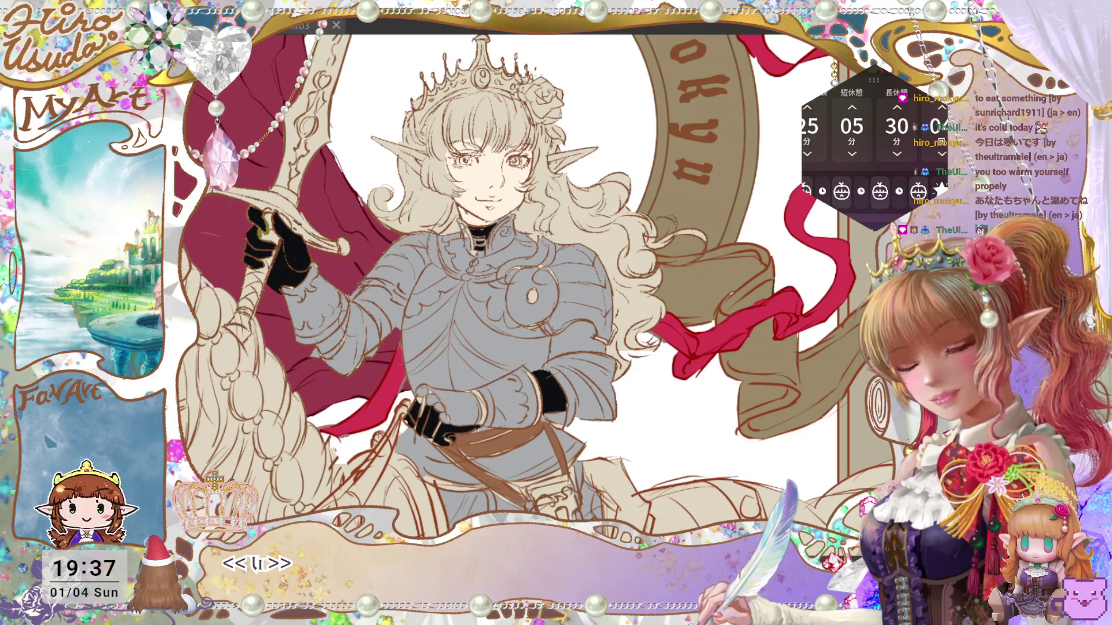
{"action": "key", "text": "ctrl+minus"}
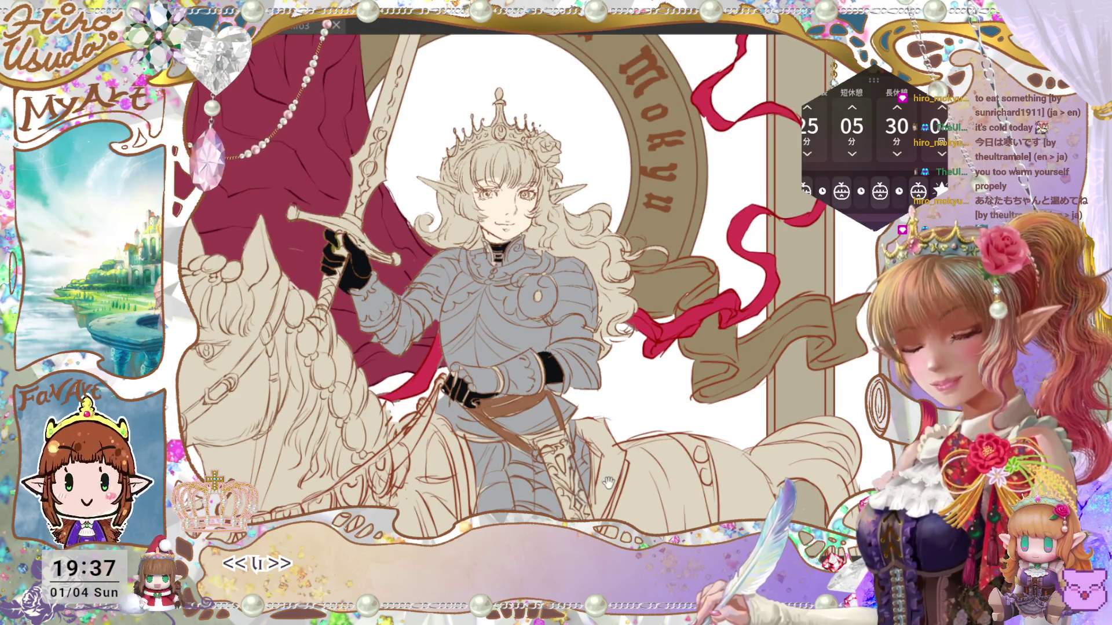
{"action": "left_click_drag", "start_coordinate": [608, 483], "coordinate": [617, 384]}
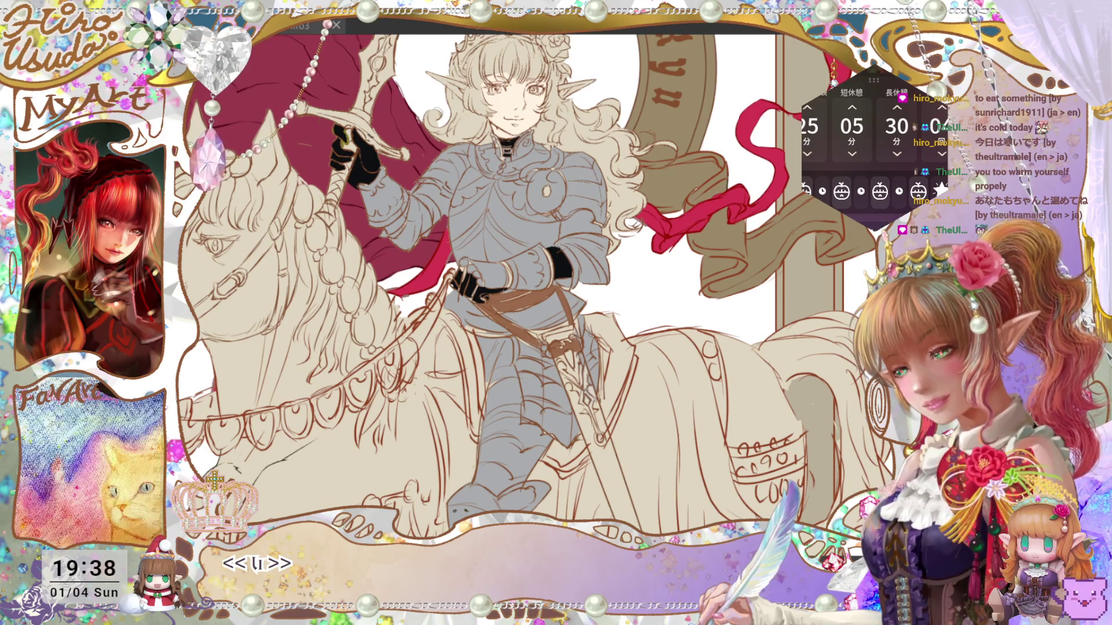
Brush the sword scabbard black and fill its tip dark olive.
{"action": "left_click_drag", "start_coordinate": [570, 394], "coordinate": [637, 527]}
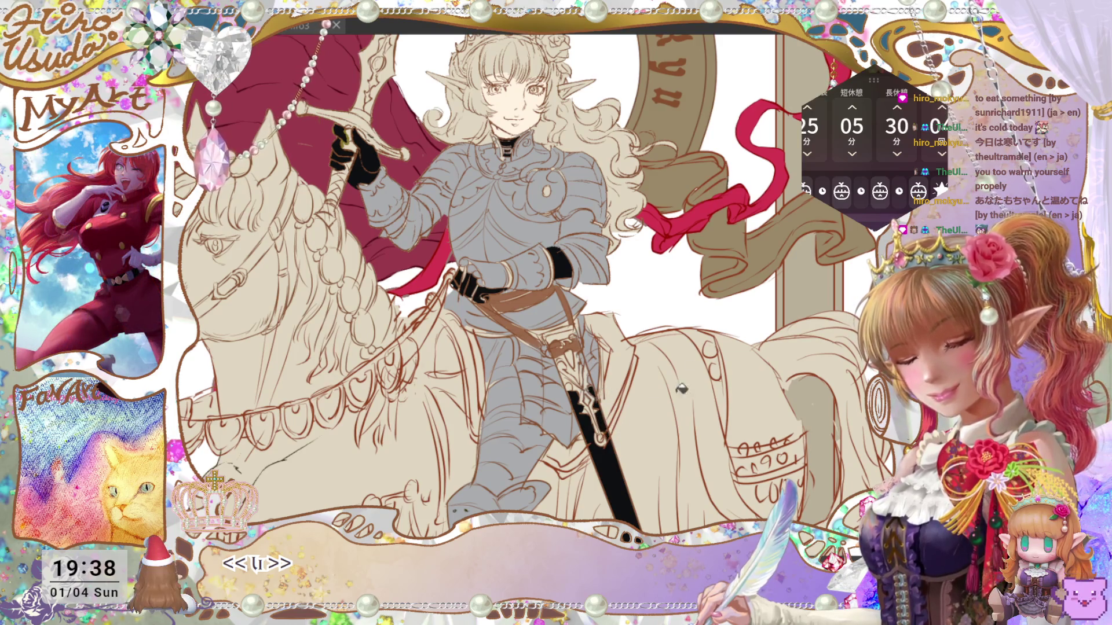
{"action": "key", "text": "ctrl+minus"}
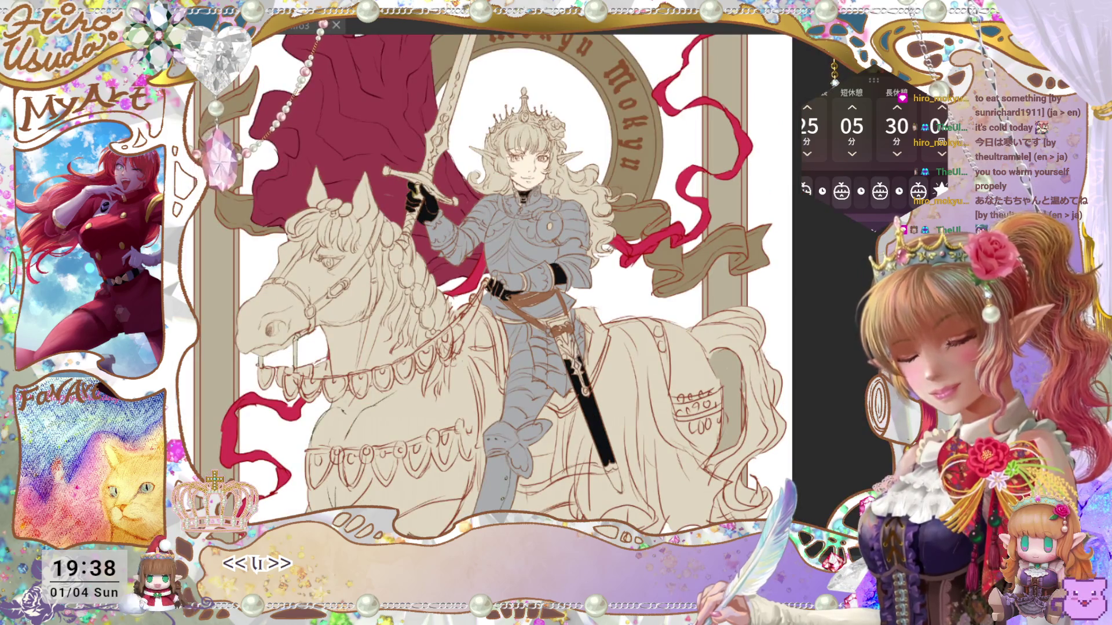
{"action": "key", "text": "ctrl+plus"}
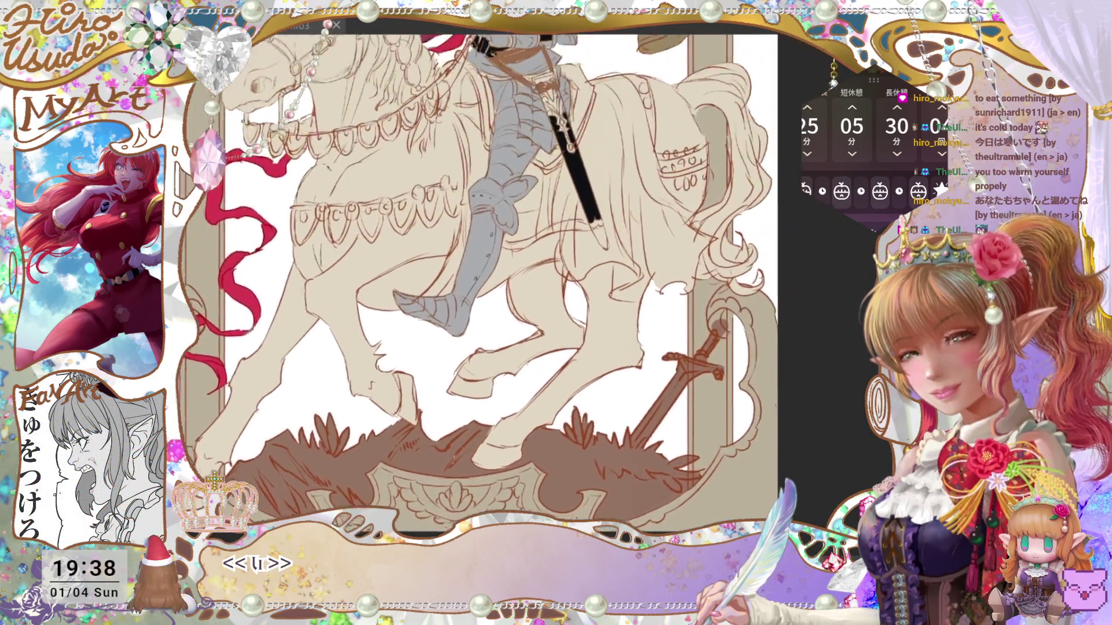
{"action": "key", "text": "ctrl+minus"}
{"action": "key", "text": "ctrl+plus"}
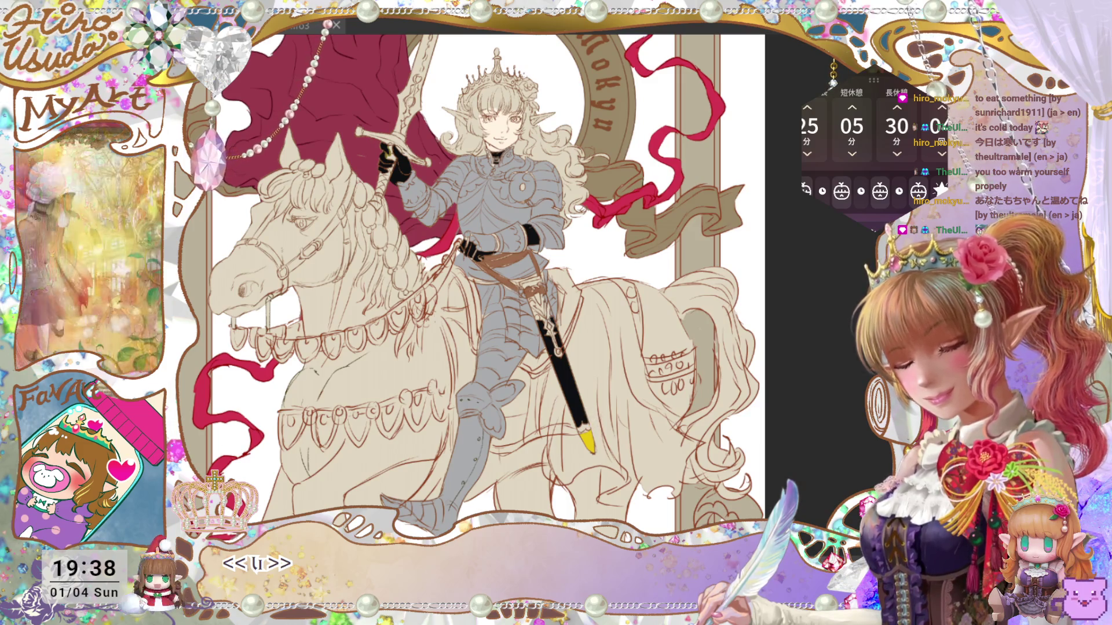
{"action": "left_click", "coordinate": [601, 435]}
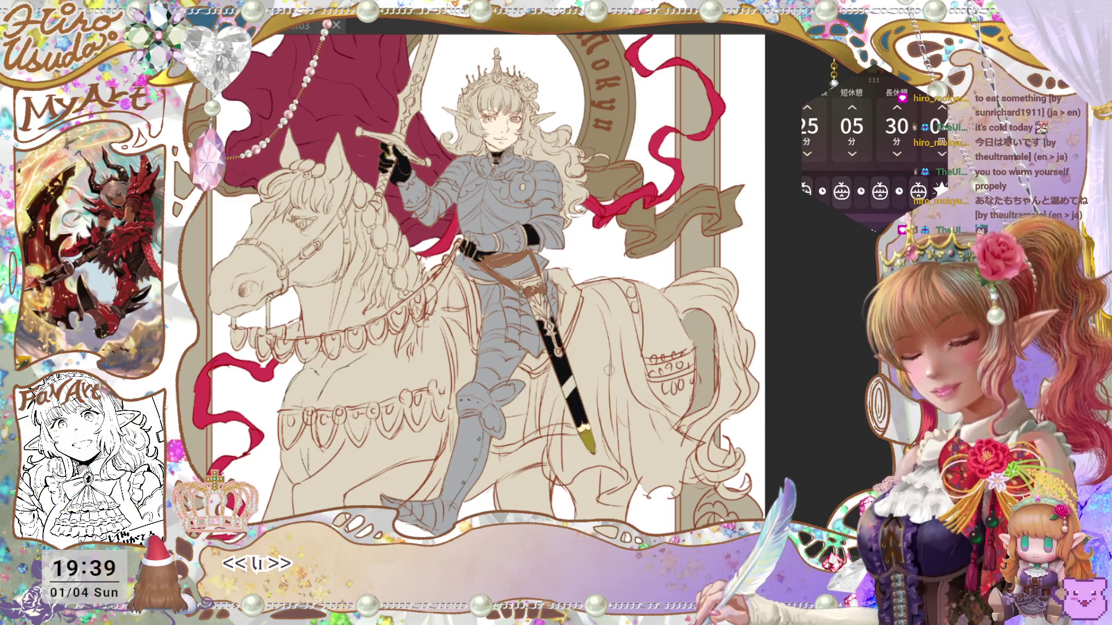
Save the illustration with Ctrl+S, then zoom around to review the knight's waist and sword.
{"action": "key", "text": "ctrl"}
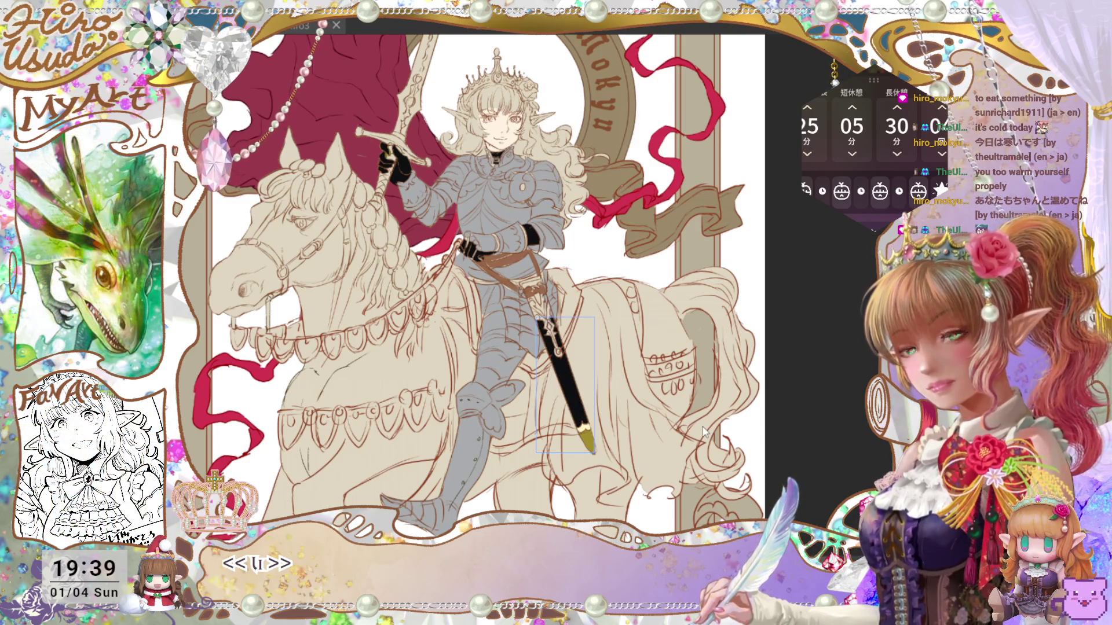
{"action": "key", "text": "ctrl+s"}
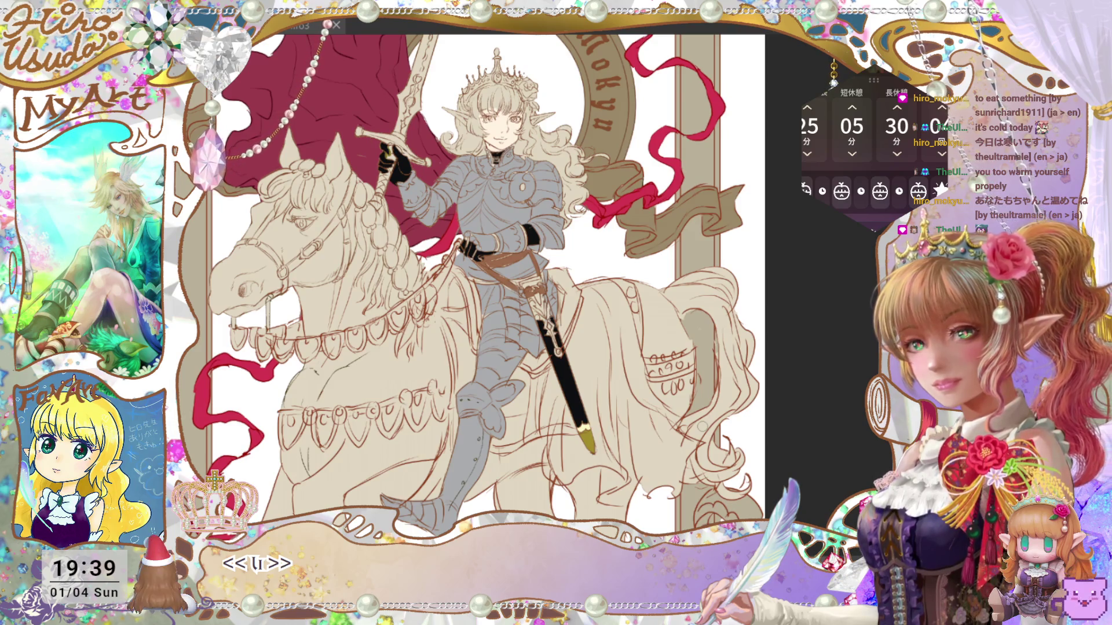
{"action": "key", "text": "ctrl+minus"}
{"action": "key", "text": "ctrl+minus"}
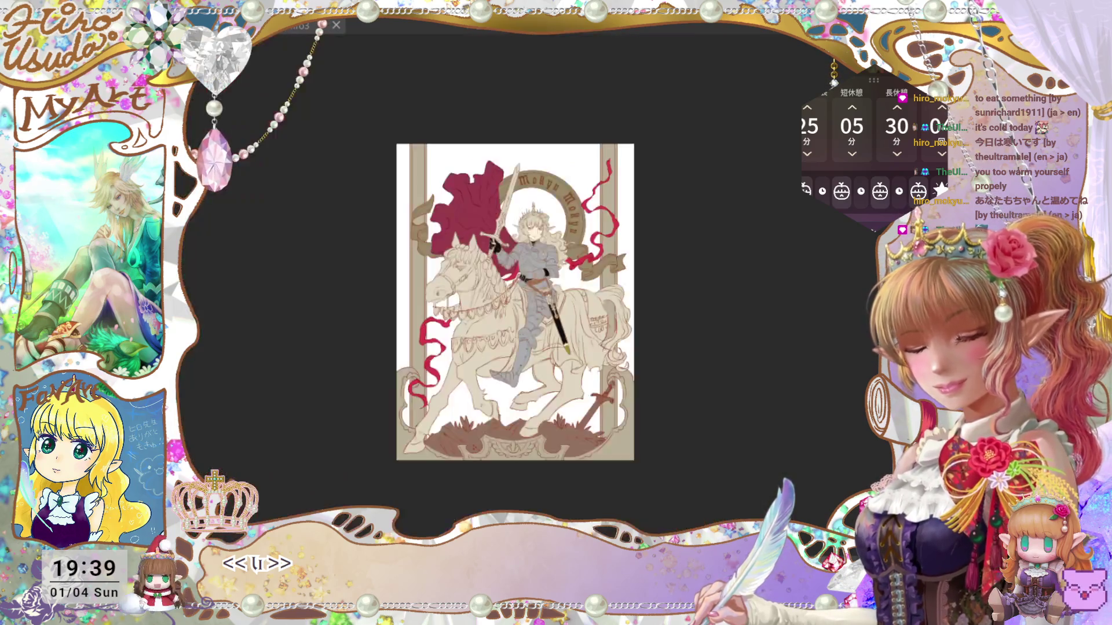
{"action": "key", "text": "ctrl+plus"}
{"action": "key", "text": "ctrl+plus"}
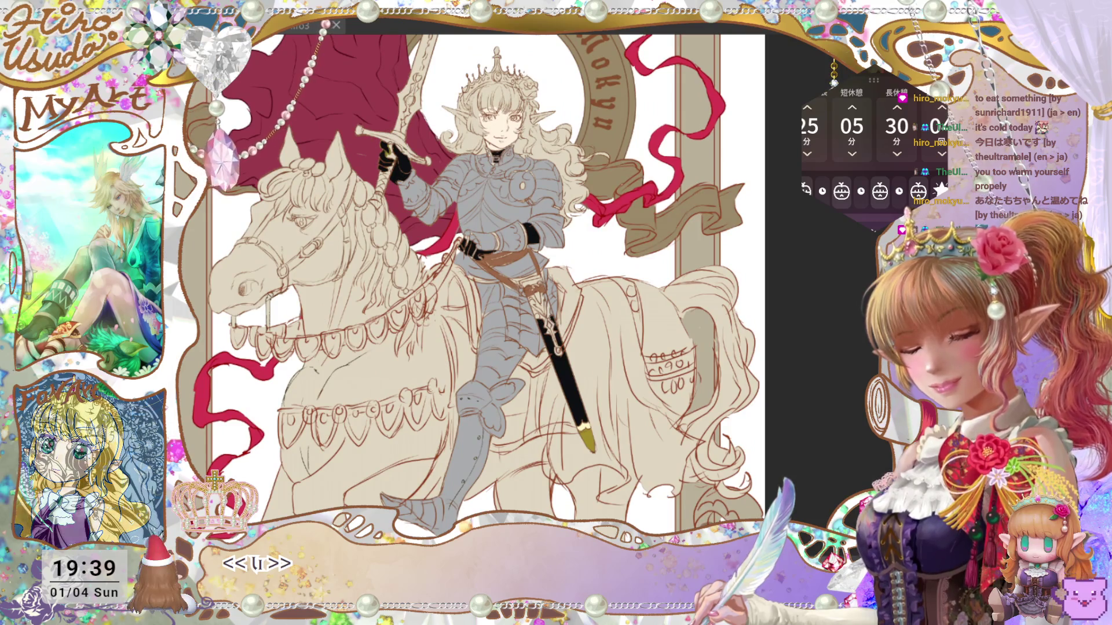
{"action": "key", "text": "ctrl+plus"}
{"action": "key", "text": "ctrl+minus"}
{"action": "key", "text": "ctrl+plus"}
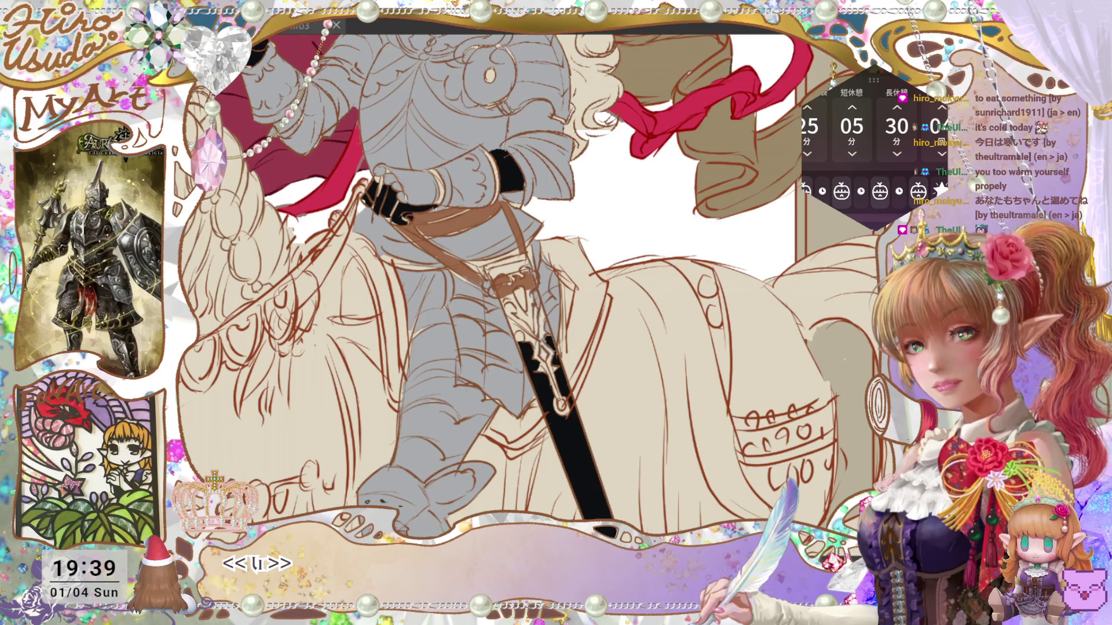
{"action": "key", "text": "ctrl+0"}
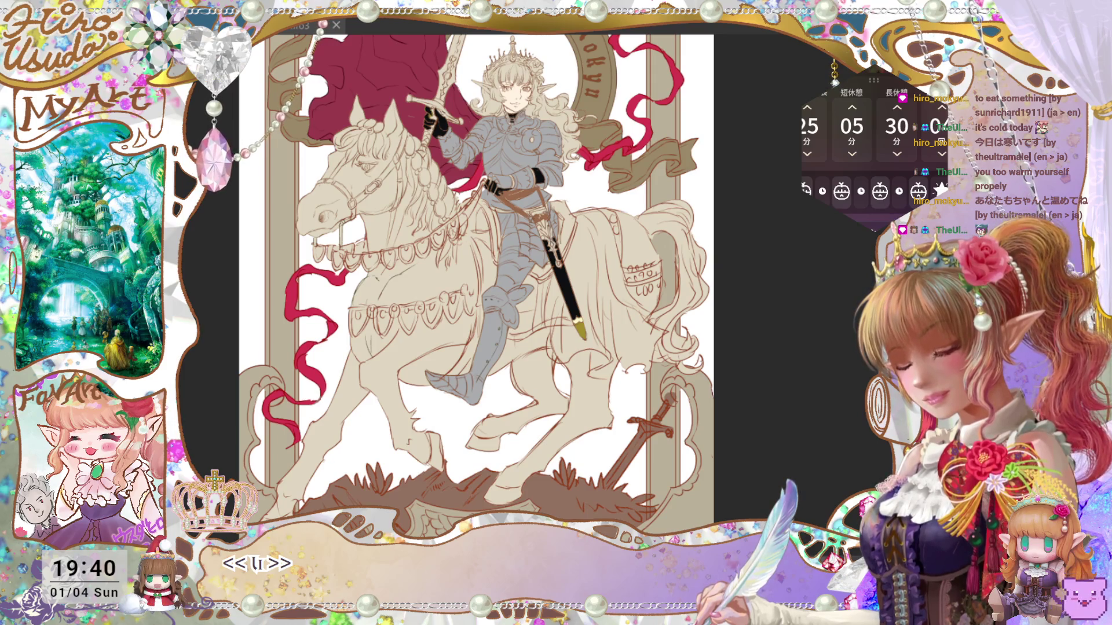
Fill the lower-right frame ornament dark green, comparing it with undo and redo.
{"action": "left_click", "coordinate": [679, 519]}
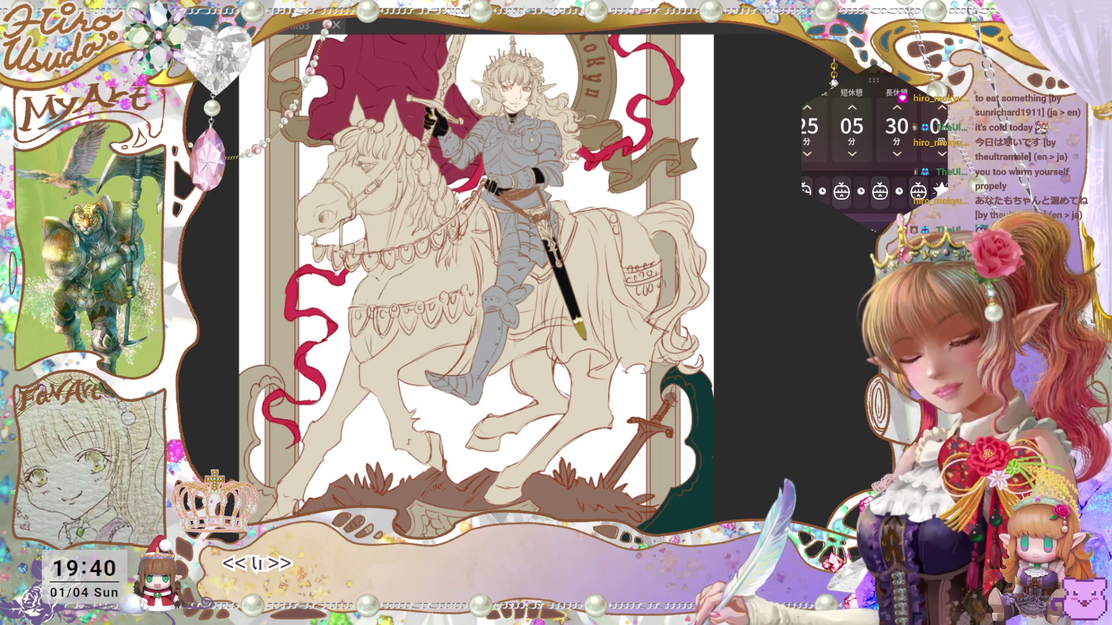
{"action": "key", "text": "ctrl+z"}
{"action": "key", "text": "ctrl+y"}
{"action": "key", "text": "ctrl+z"}
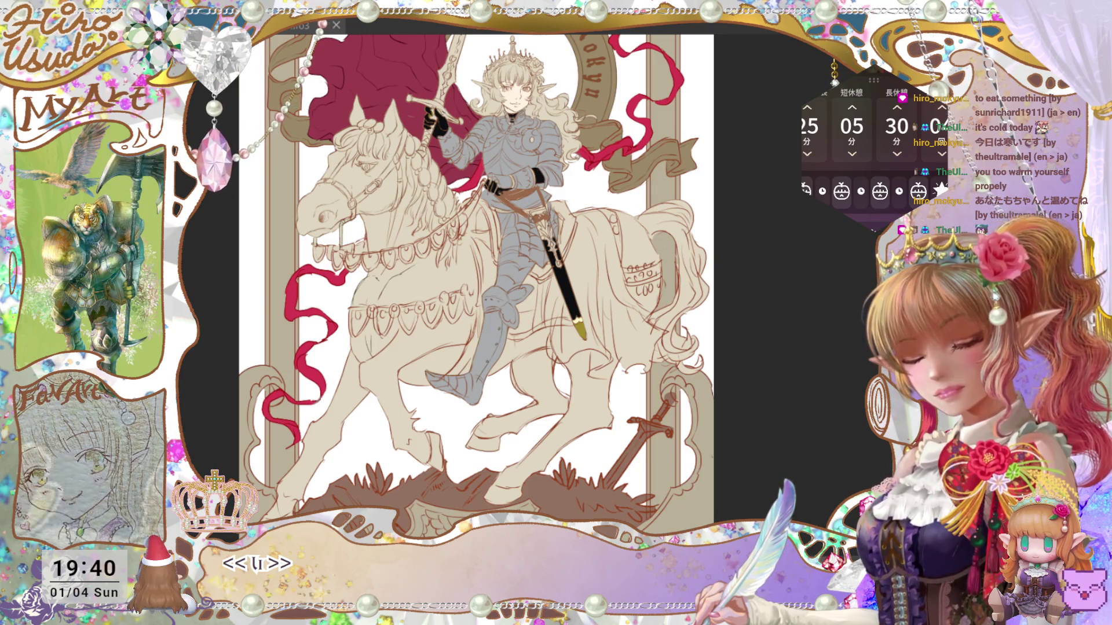
{"action": "key", "text": "ctrl+y"}
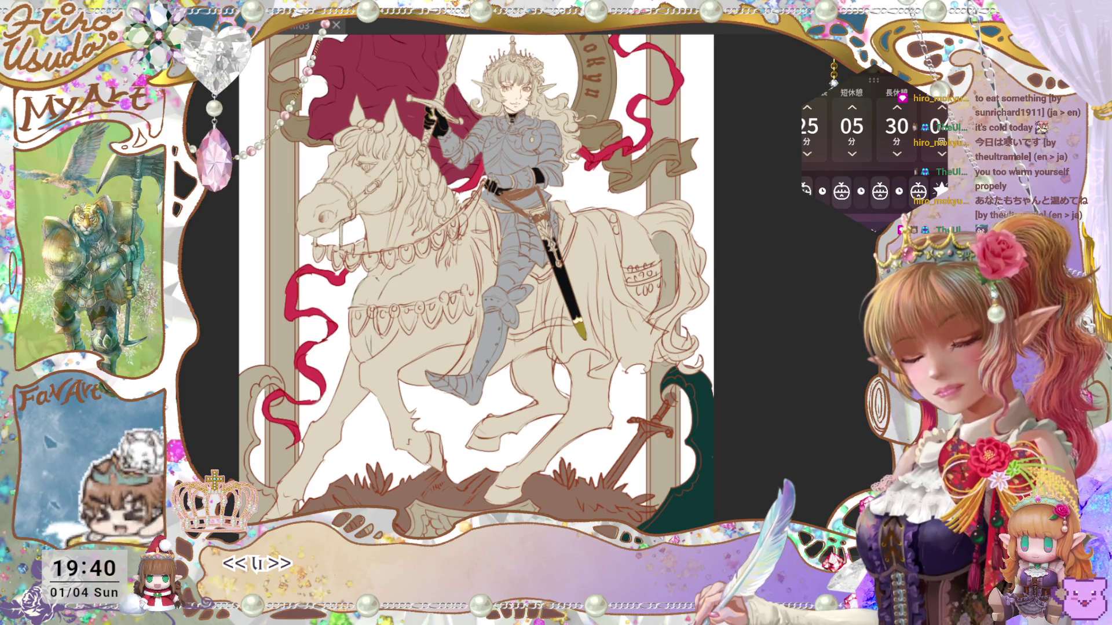
Compare the frame with and without the knight, save, then show the knight drawing again.
{"action": "key", "text": "ctrl+z"}
{"action": "key", "text": "ctrl+z"}
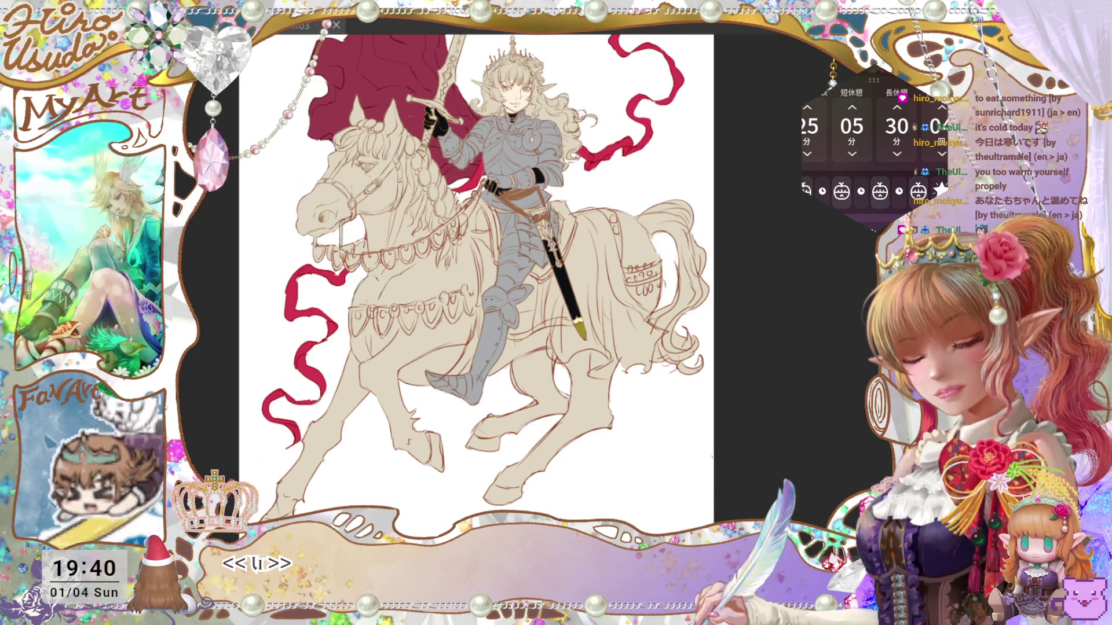
{"action": "key", "text": "ctrl+y"}
{"action": "key", "text": "ctrl+y"}
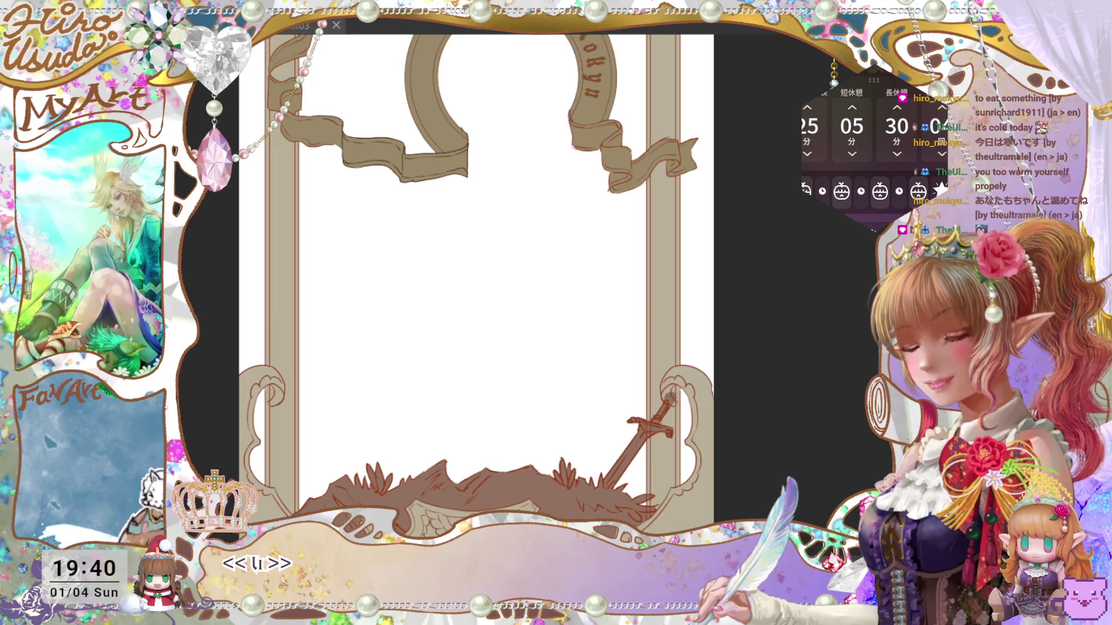
{"action": "key", "text": "ctrl+s"}
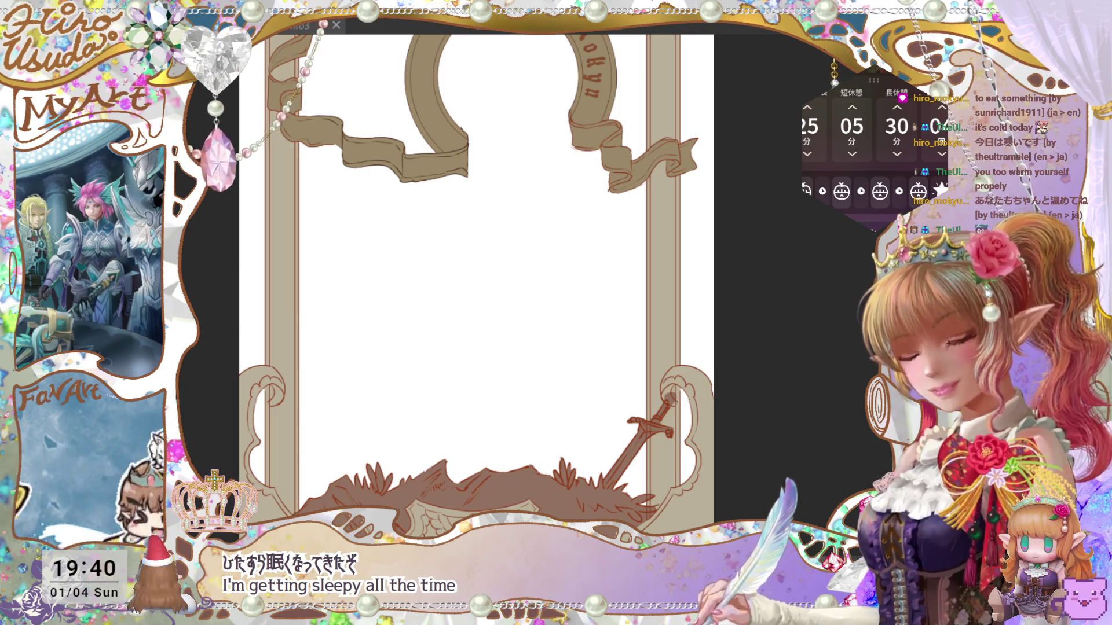
{"action": "key", "text": "ctrl+z"}
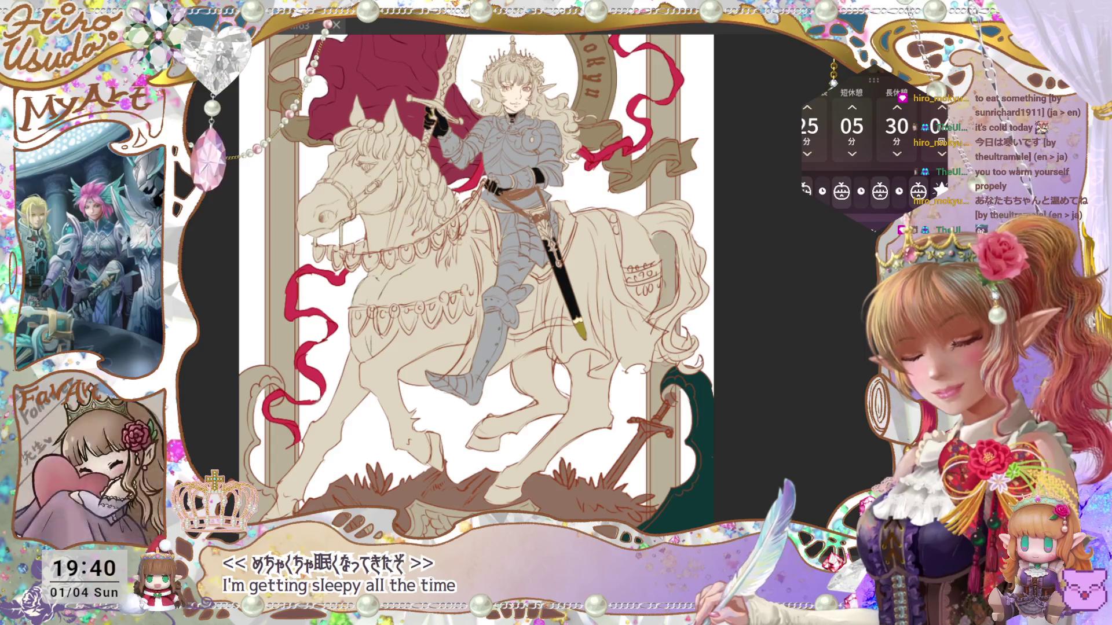
{"action": "scroll", "coordinate": [535, 281], "scroll_direction": "down", "scroll_amount": 5}
{"action": "scroll", "coordinate": [480, 420], "scroll_direction": "up", "scroll_amount": 5}
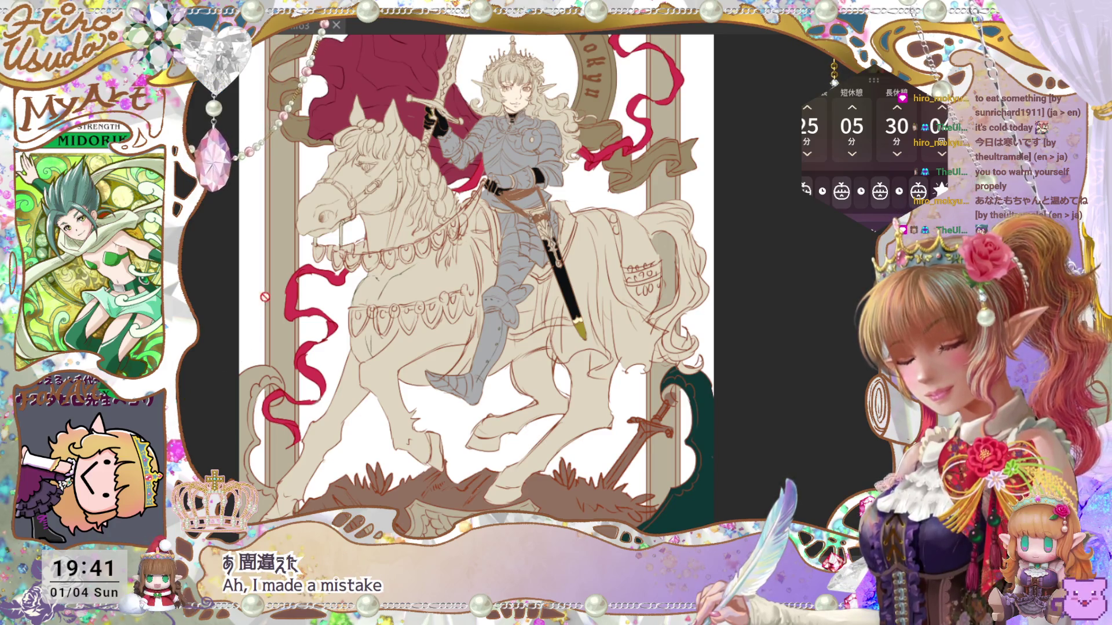
Undo the lower-right ornament's dark green fill so it shows brown.
{"action": "key", "text": "ctrl+z"}
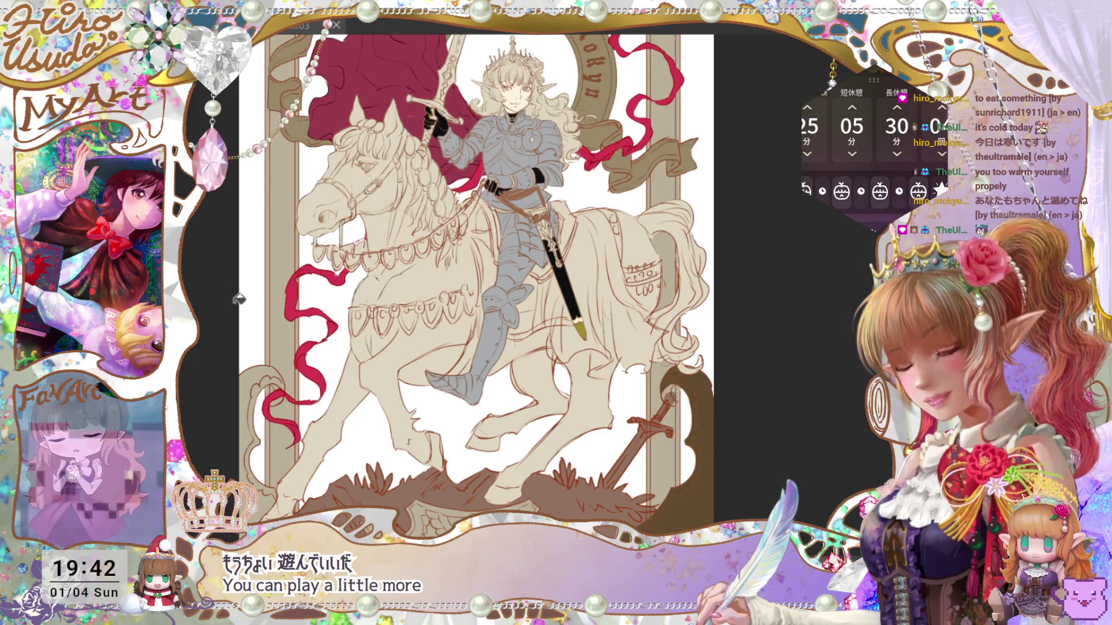
Zoom out and back in on the illustration and straighten the tilted canvas view.
{"action": "key", "text": "ctrl+minus"}
{"action": "key", "text": "ctrl+minus"}
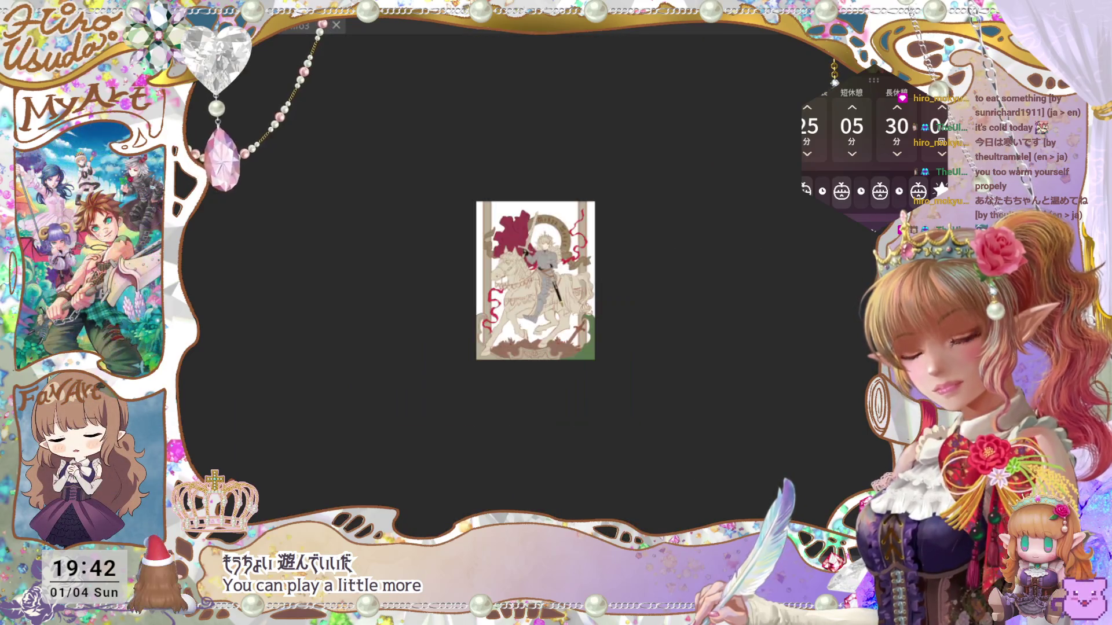
{"action": "key", "text": "ctrl+plus"}
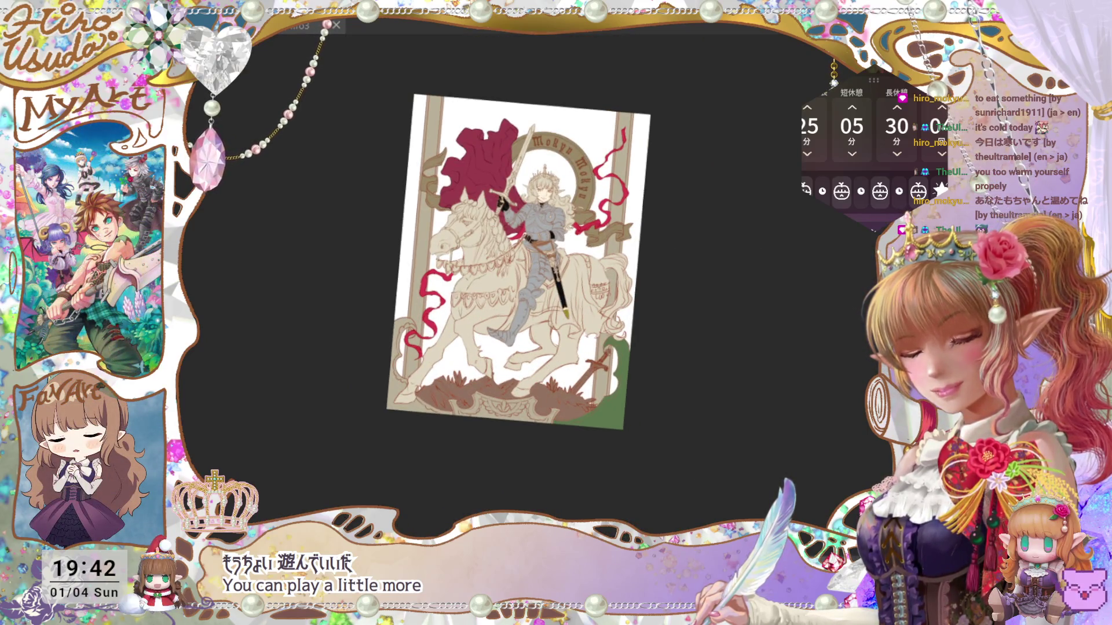
{"action": "key", "text": "ctrl+plus"}
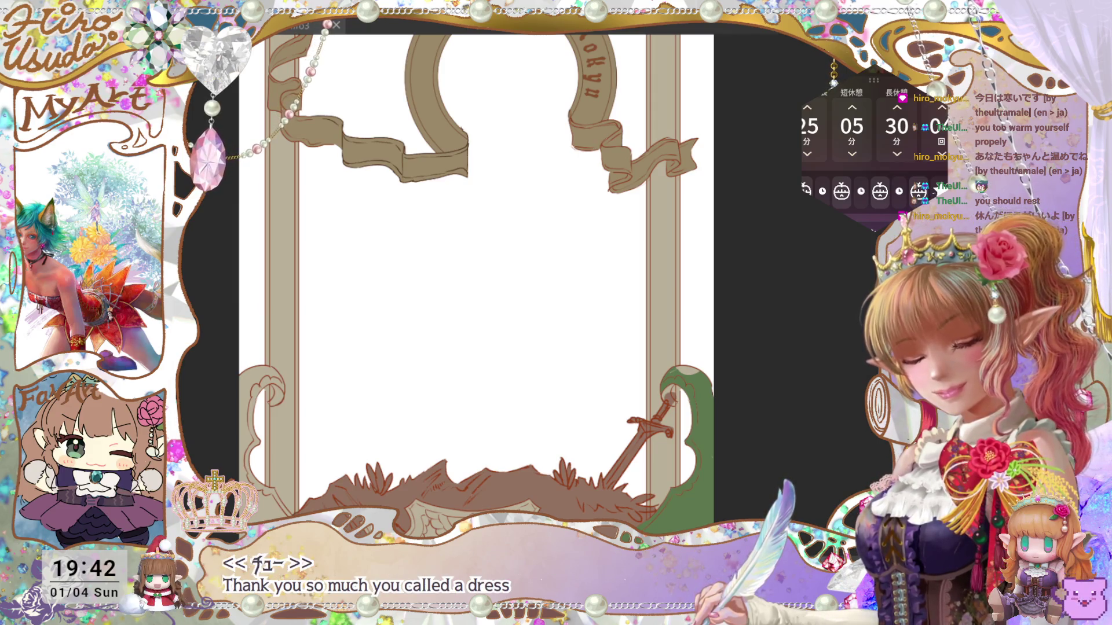
Toggle undo and redo to compare the brown frame art and the right ornament's green fill.
{"action": "key", "text": "Delete"}
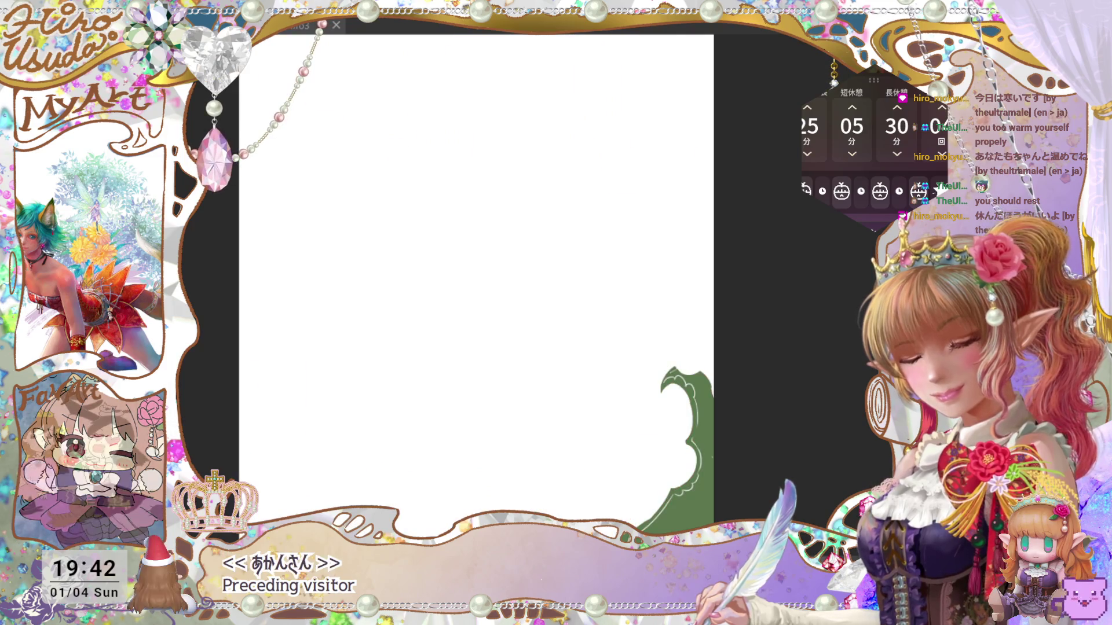
{"action": "key", "text": "ctrl+z"}
{"action": "key", "text": "ctrl+y"}
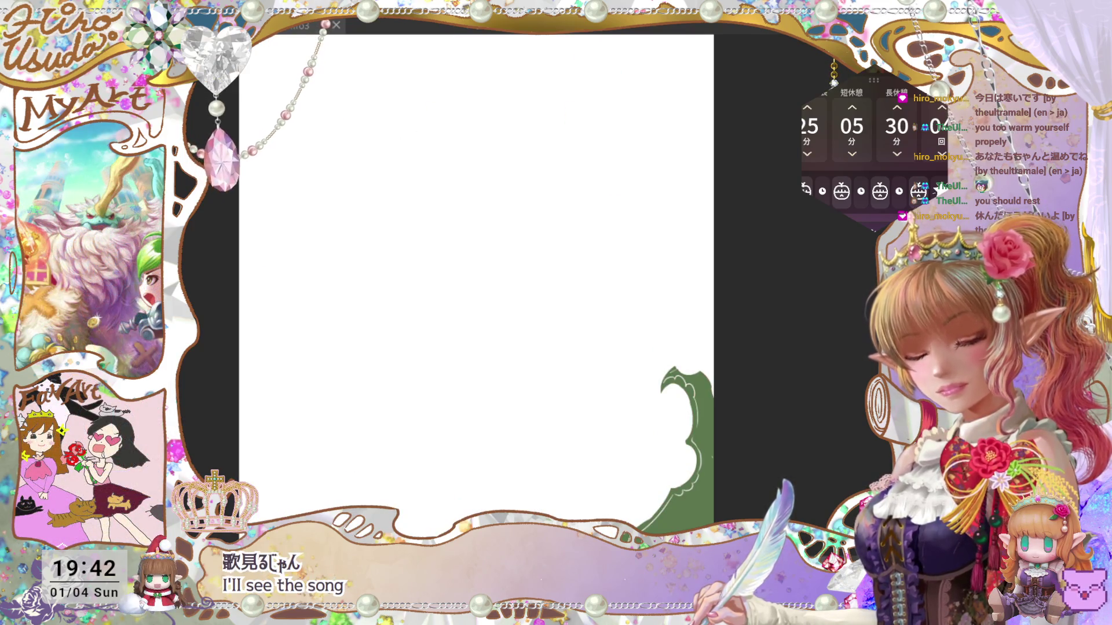
{"action": "key", "text": "ctrl+z"}
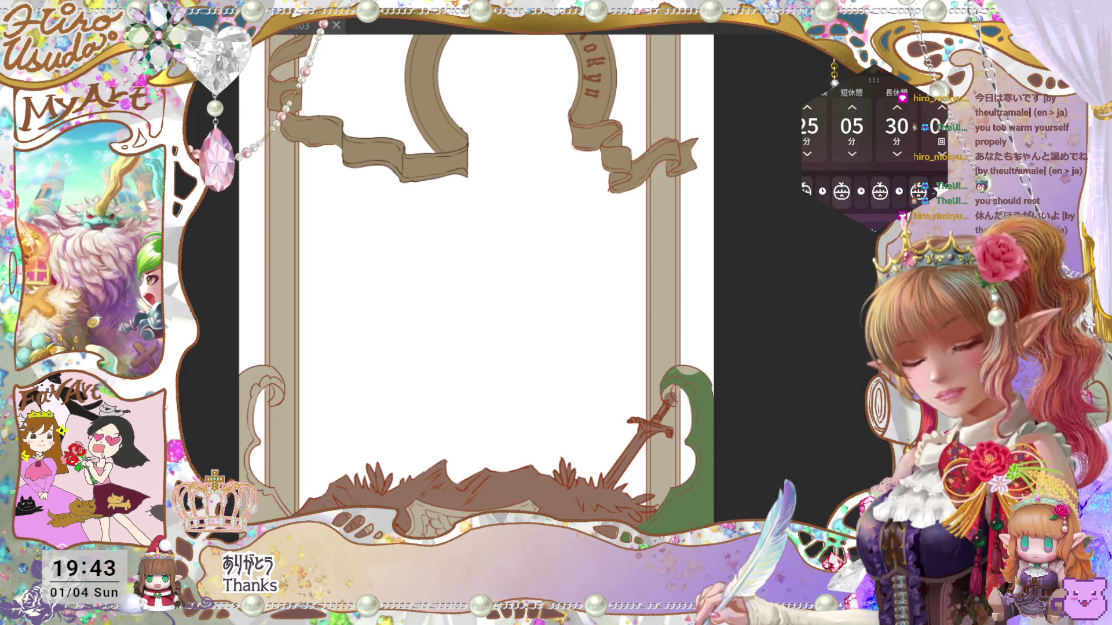
{"action": "key", "text": "ctrl+z"}
{"action": "key", "text": "ctrl+y"}
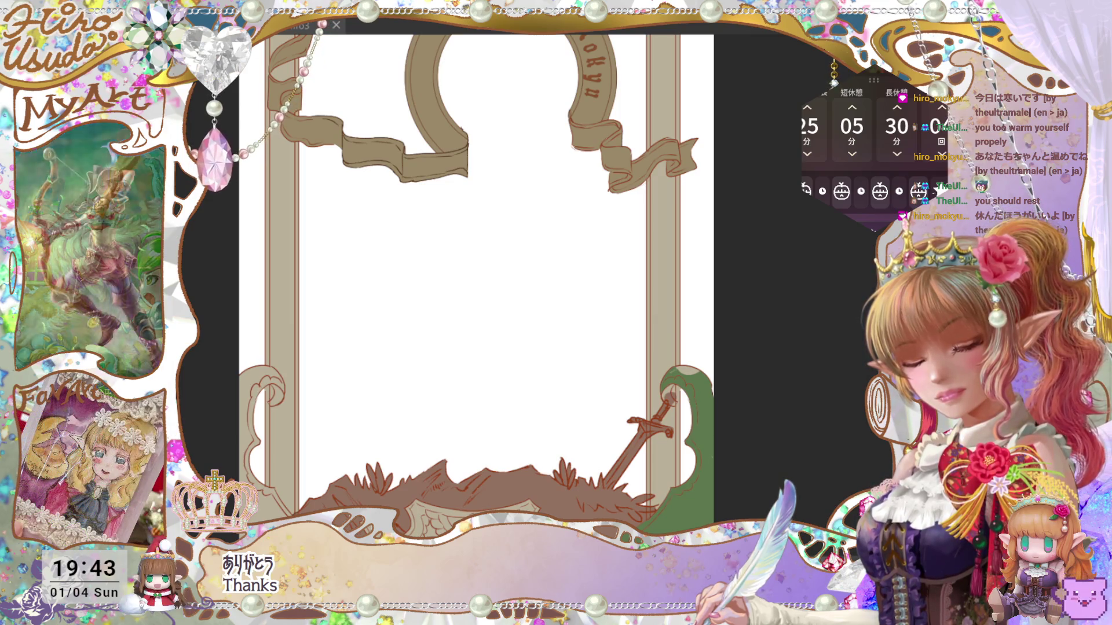
{"action": "key", "text": "ctrl+z"}
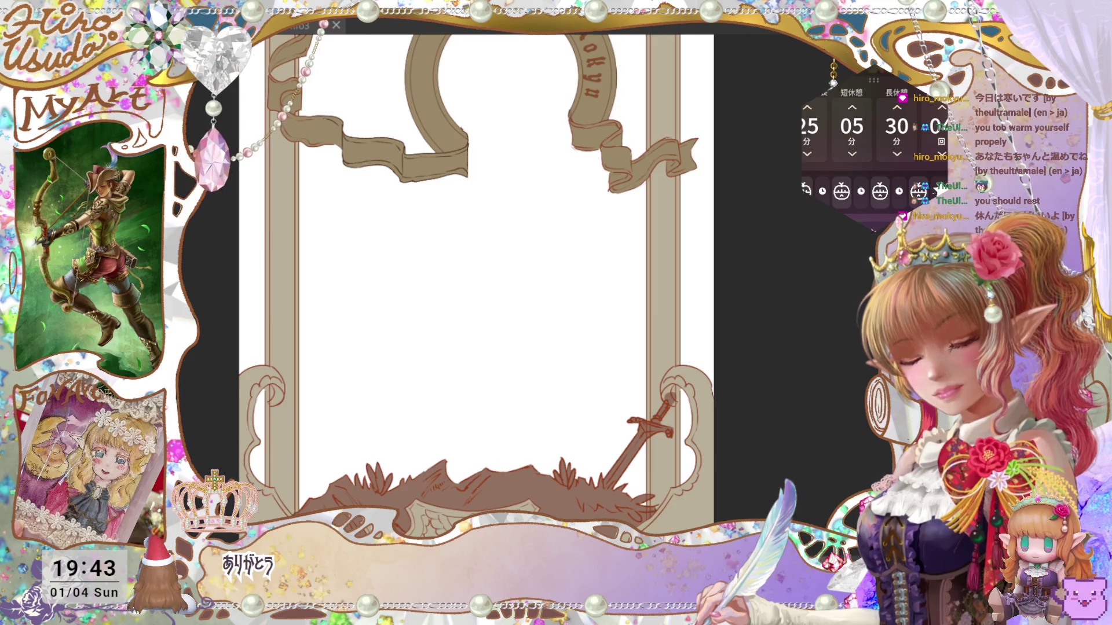
{"action": "key", "text": "ctrl+y"}
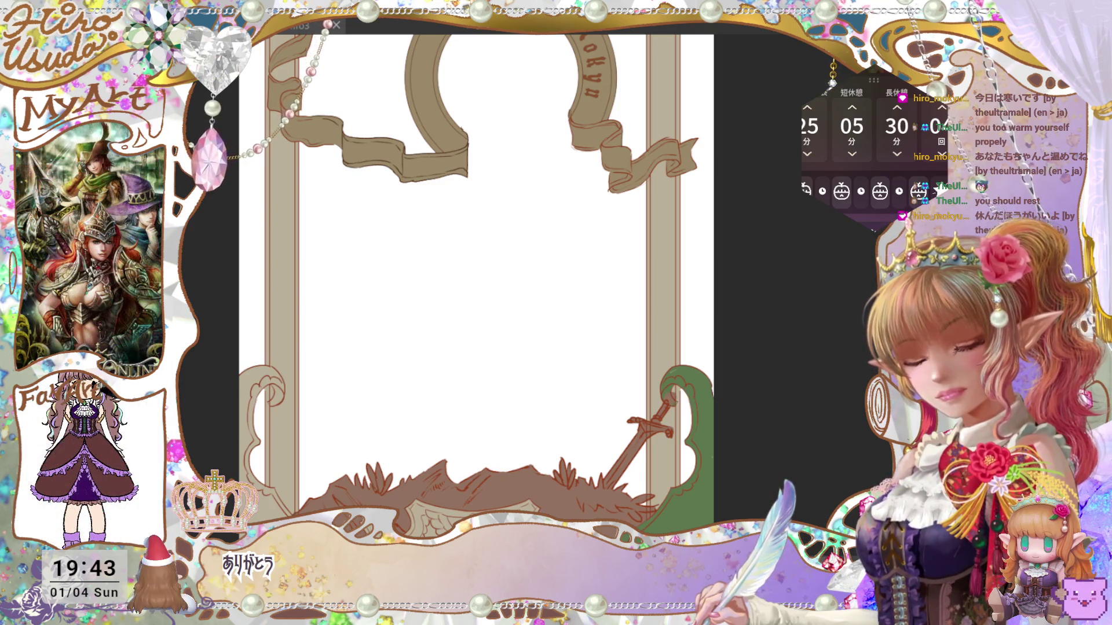
Step back to hide the brown ground and sword fills.
{"action": "key", "text": "ctrl+z"}
{"action": "key", "text": "ctrl+z"}
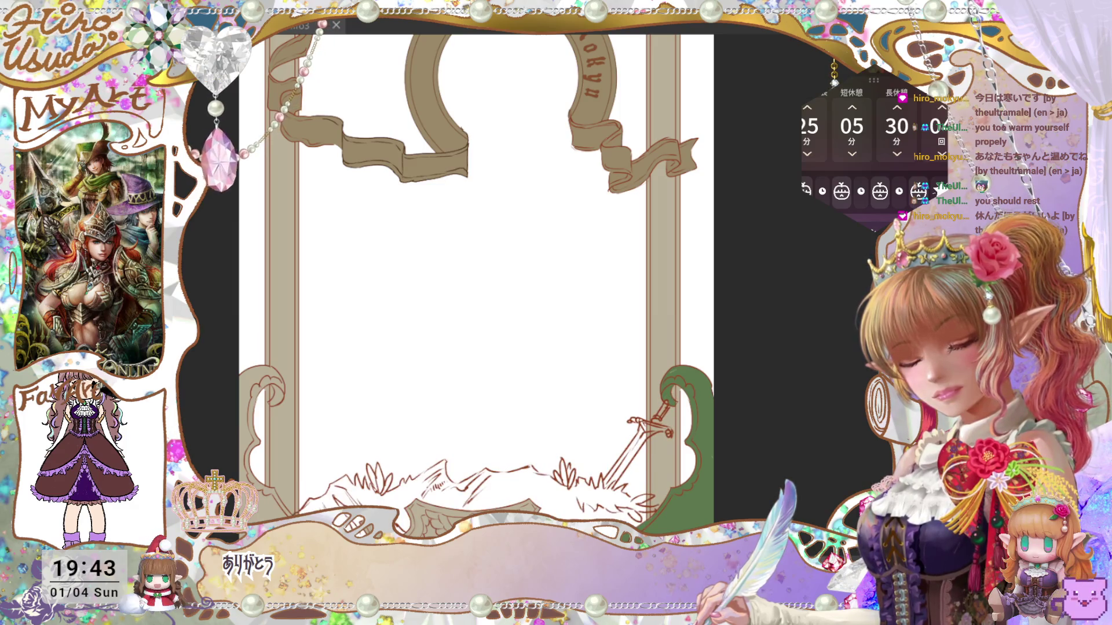
{"action": "key", "text": "ctrl+y"}
{"action": "key", "text": "ctrl+z"}
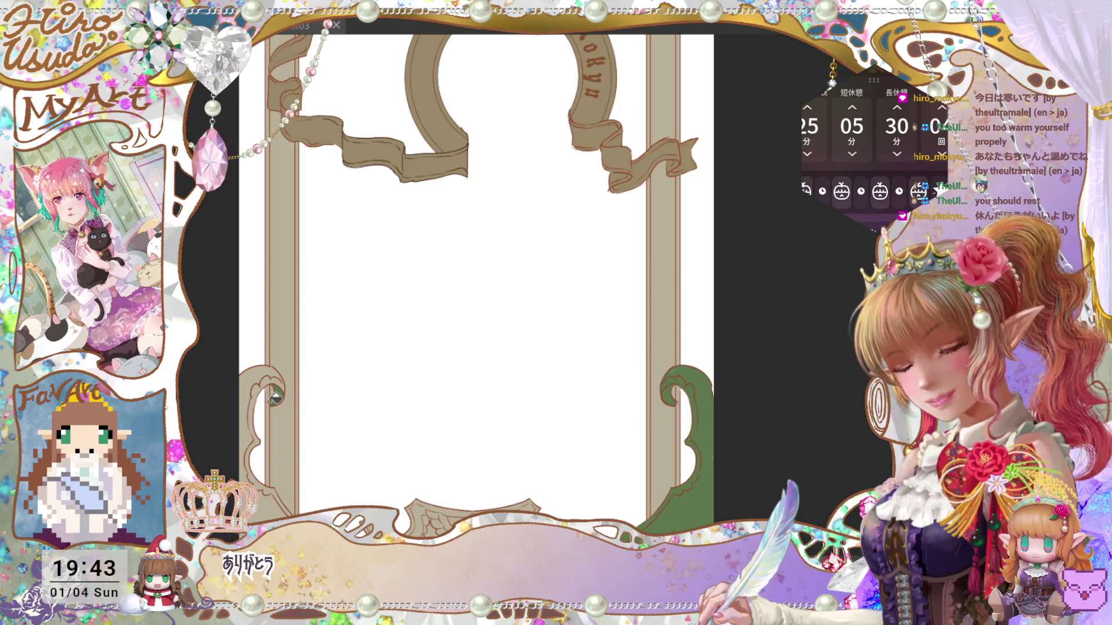
Fill the lower-left flourish green, then bring back the ground, sword and knight.
{"action": "left_click", "coordinate": [283, 376]}
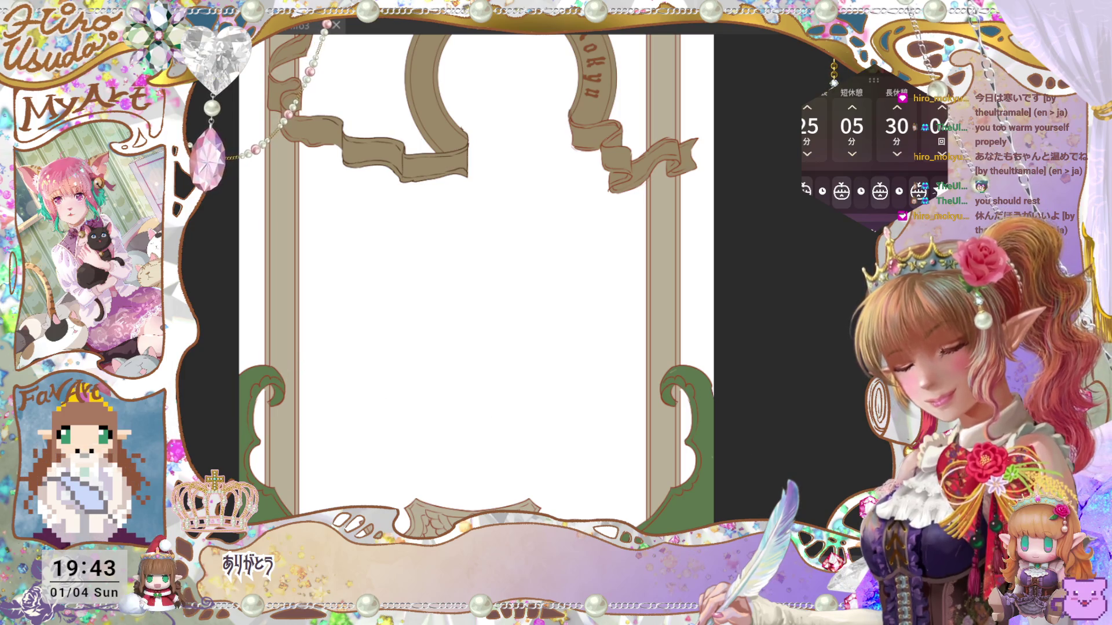
{"action": "key", "text": "ctrl+z"}
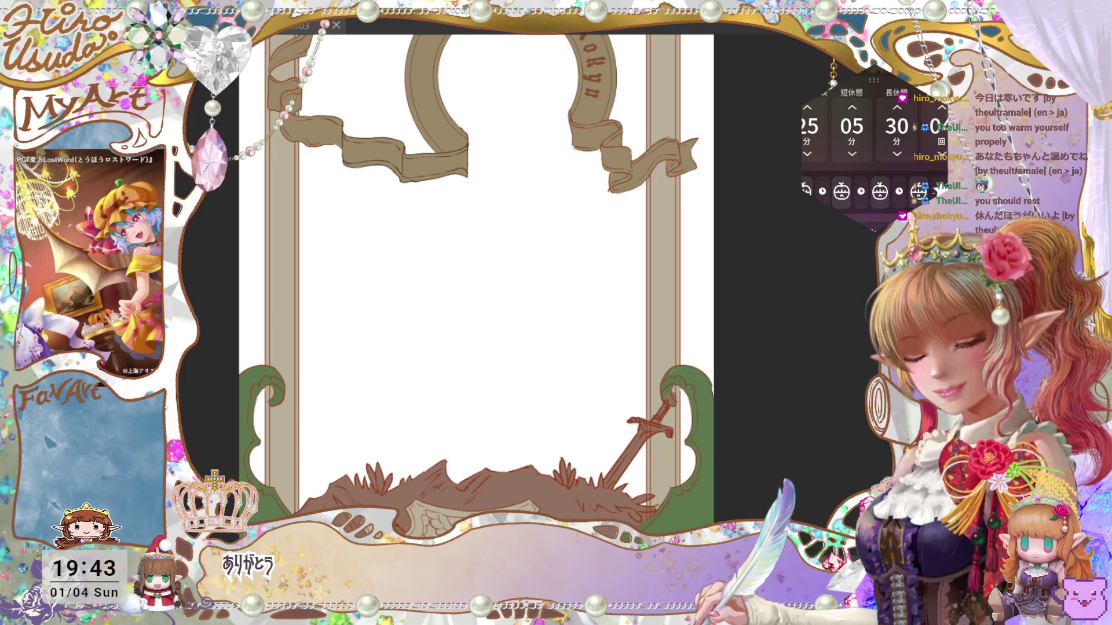
{"action": "key", "text": "ctrl+z"}
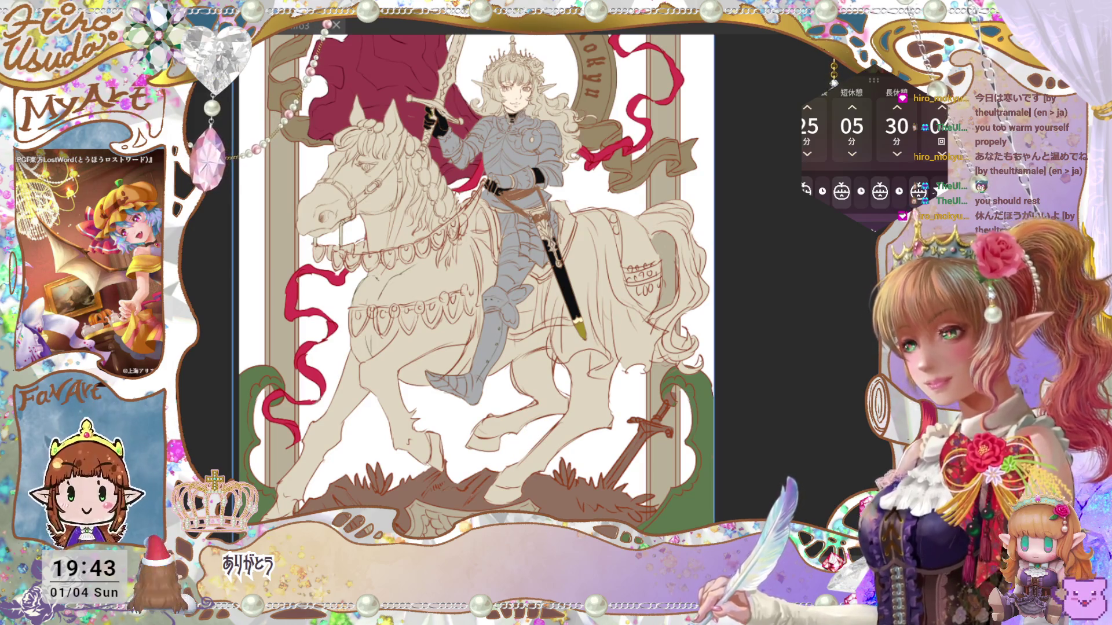
Save the card with both green corner ornaments using Ctrl+S.
{"action": "key", "text": "ctrl+s"}
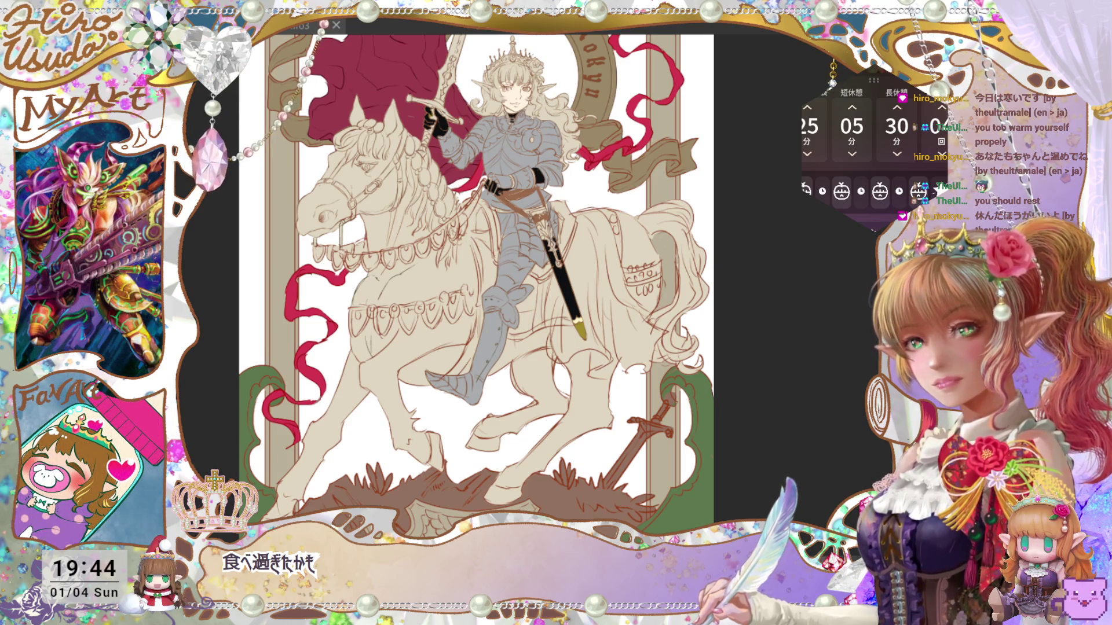
Zoom in and out over the horse, knight and crown, then save the illustration with Ctrl+S.
{"action": "key", "text": "ctrl+minus"}
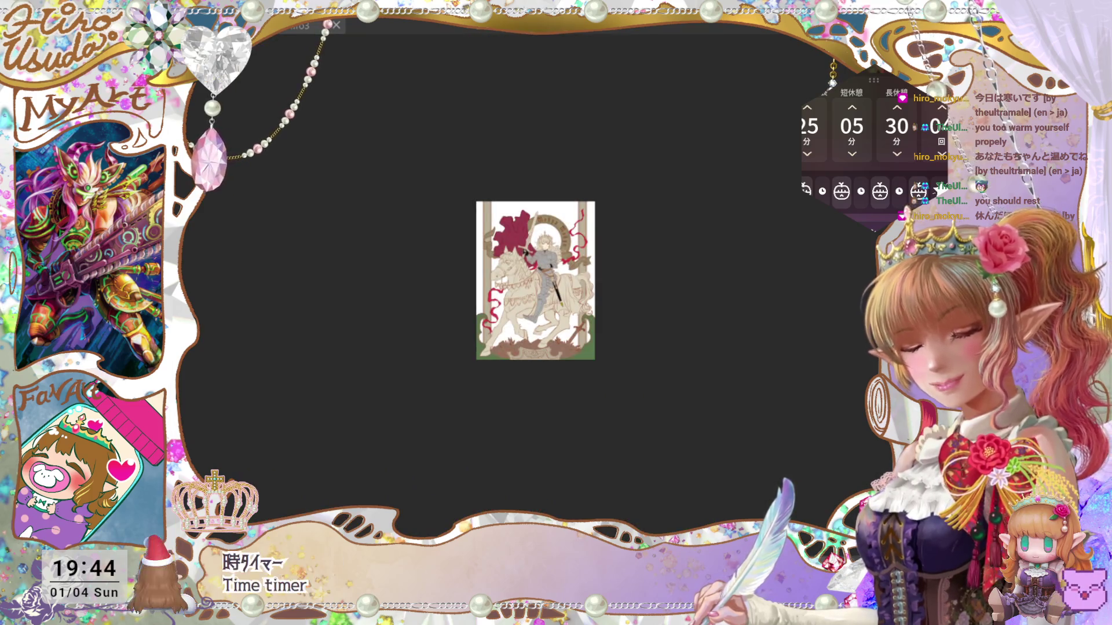
{"action": "key", "text": "ctrl+plus"}
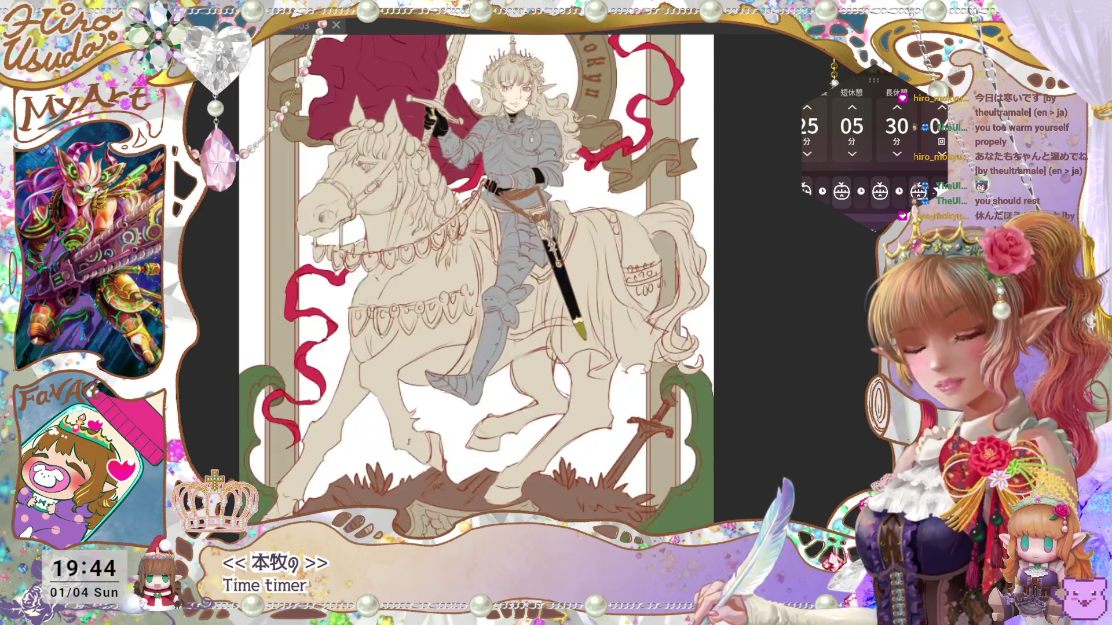
{"action": "key", "text": "ctrl+minus"}
{"action": "key", "text": "ctrl+plus"}
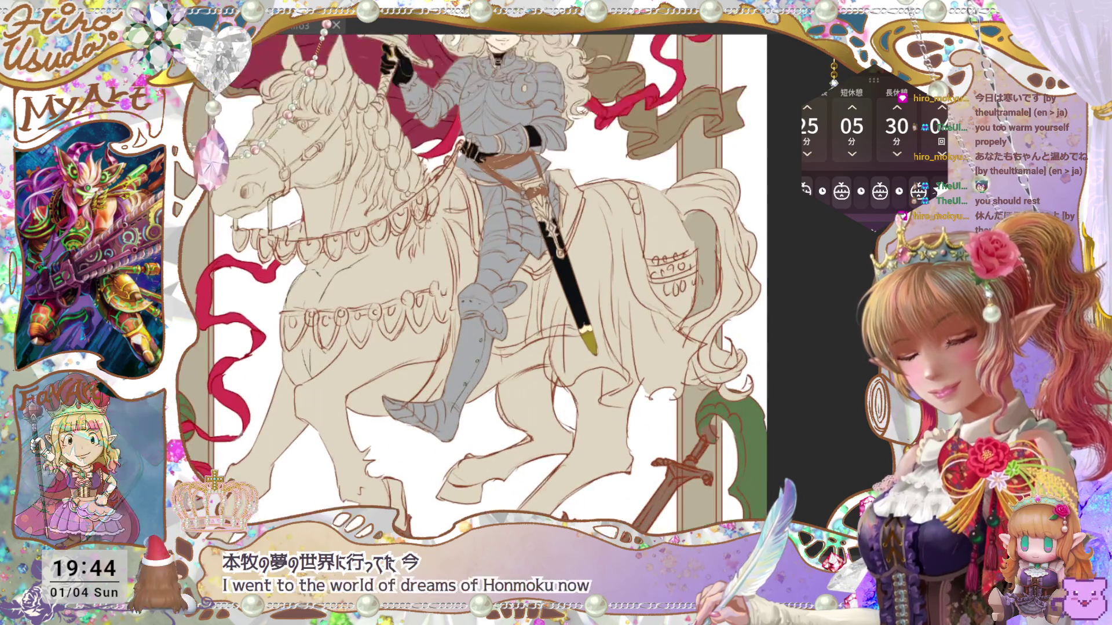
{"action": "key", "text": "ctrl+minus"}
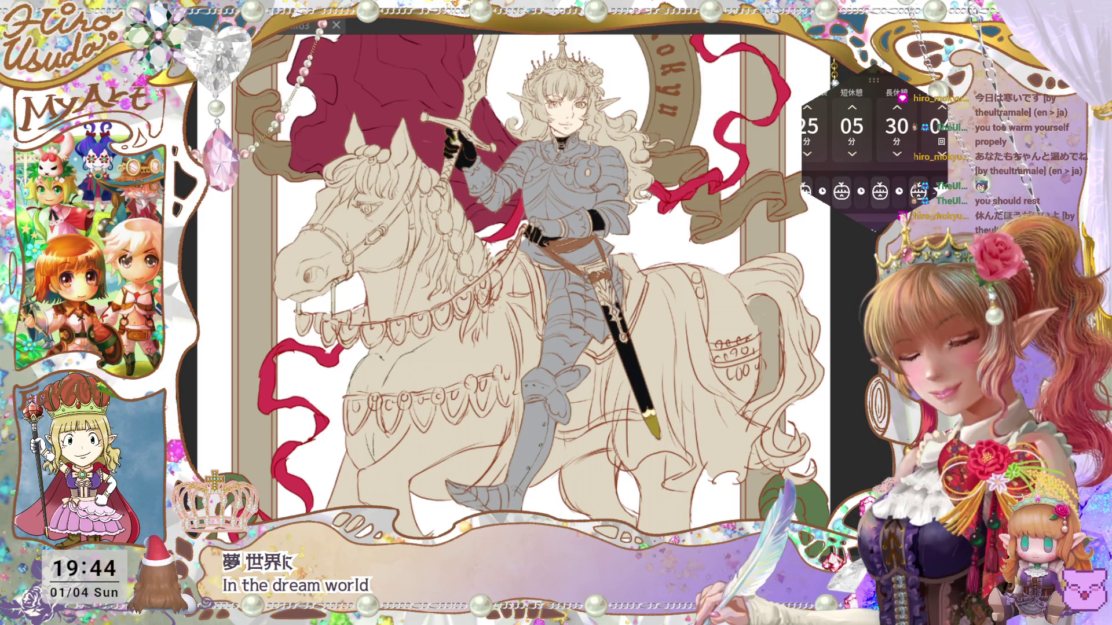
{"action": "key", "text": "ctrl+minus"}
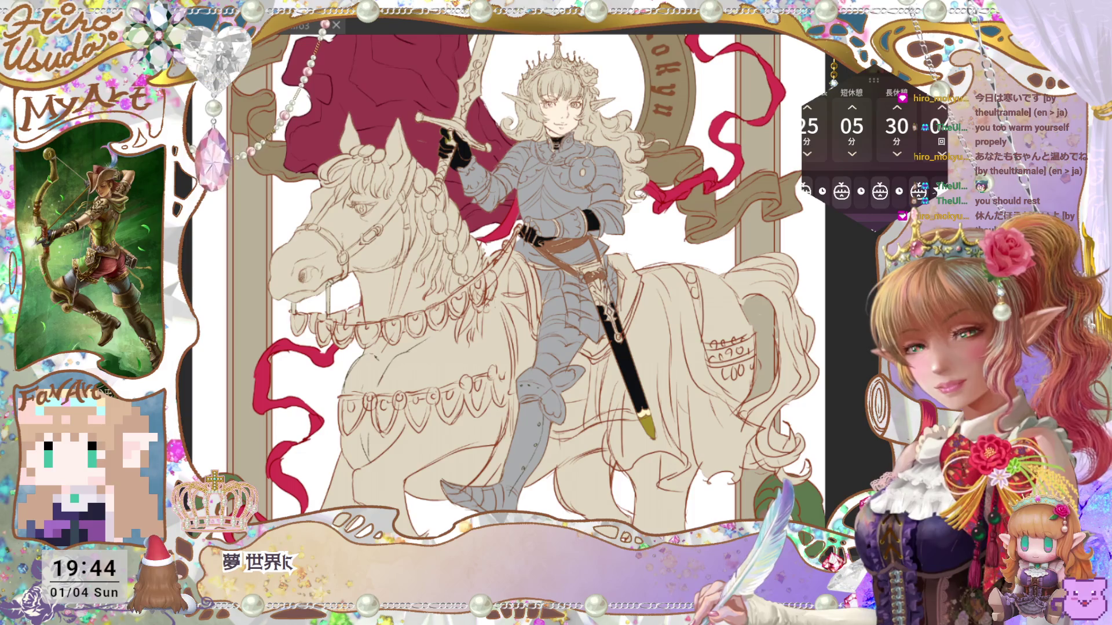
{"action": "scroll", "coordinate": [507, 283], "scroll_direction": "down", "scroll_amount": 3}
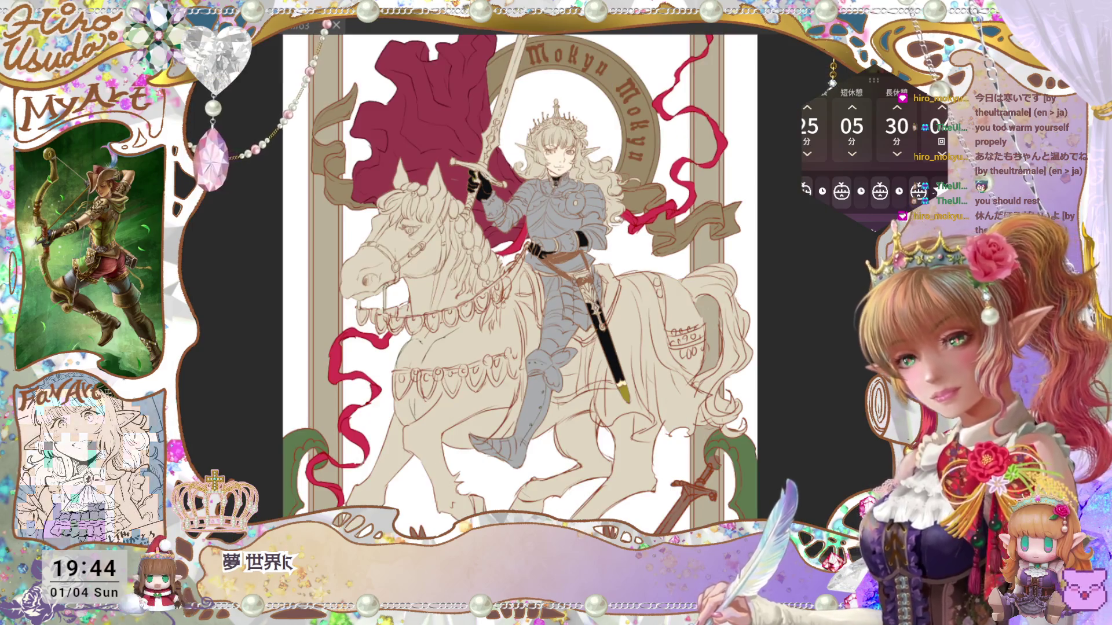
{"action": "scroll", "coordinate": [508, 283], "scroll_direction": "up", "scroll_amount": 3}
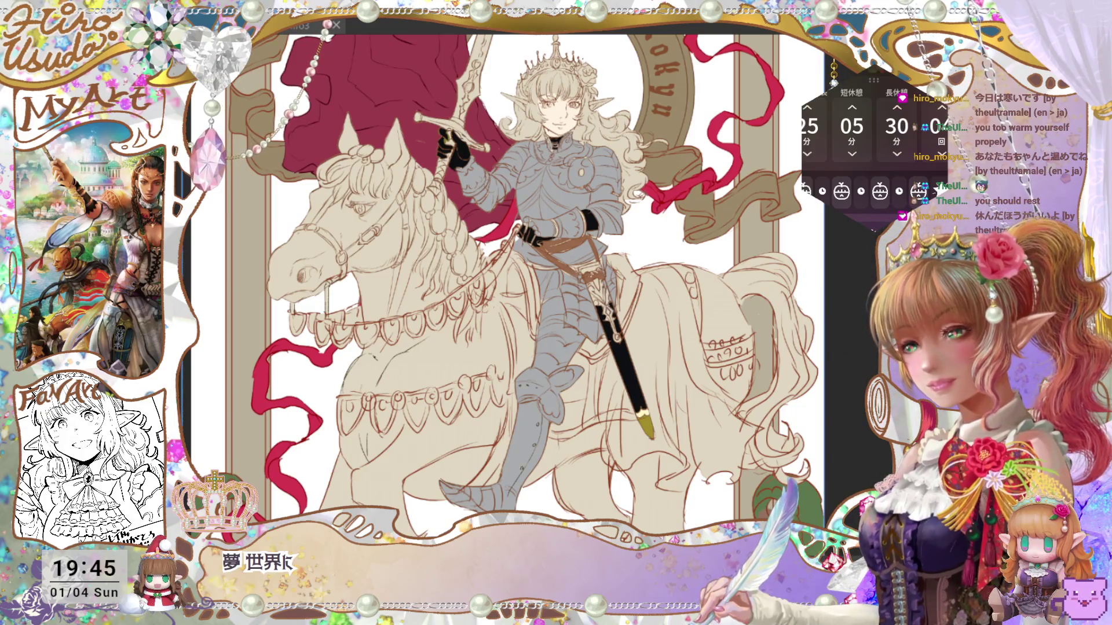
{"action": "key", "text": "ctrl+s"}
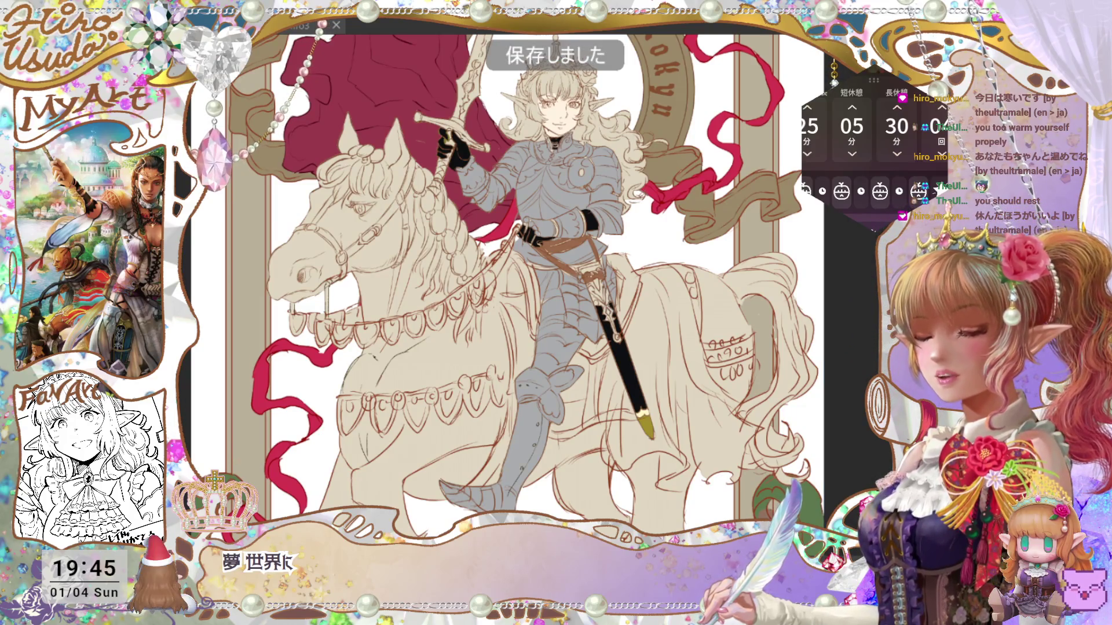